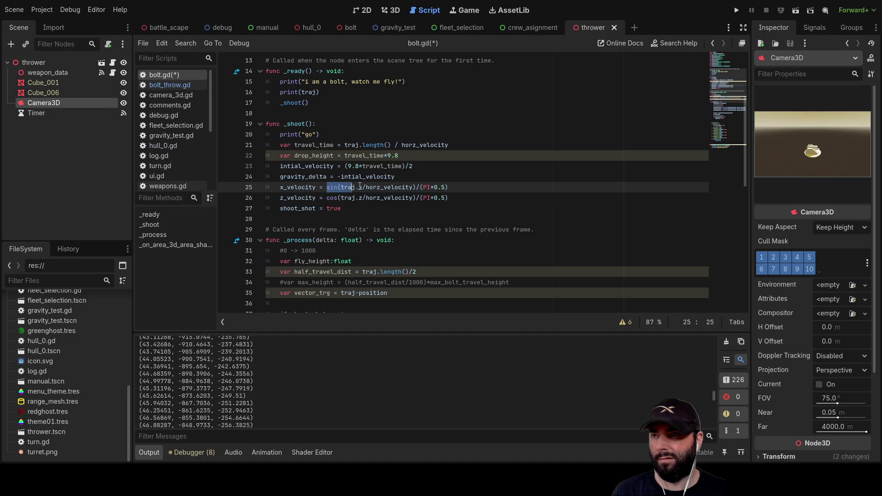
- Replace the sin and cos expressions on lines 25 and 26 with abs() calls
text(abs)
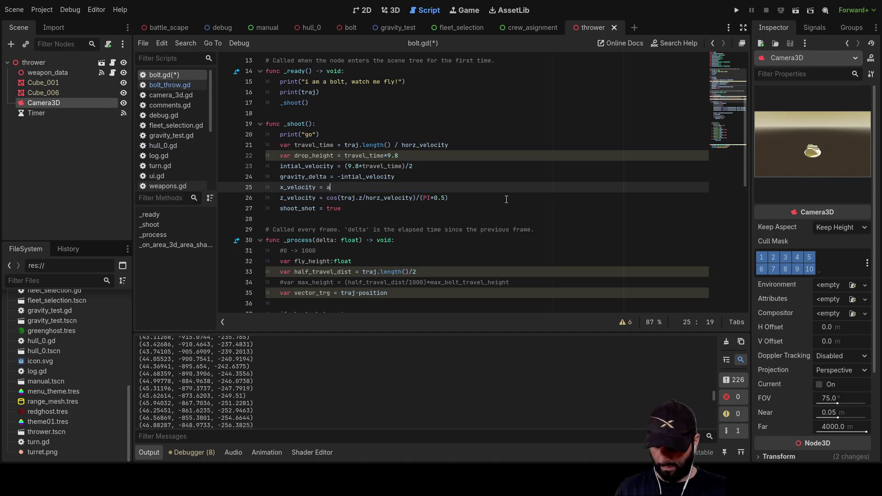
key(Return)
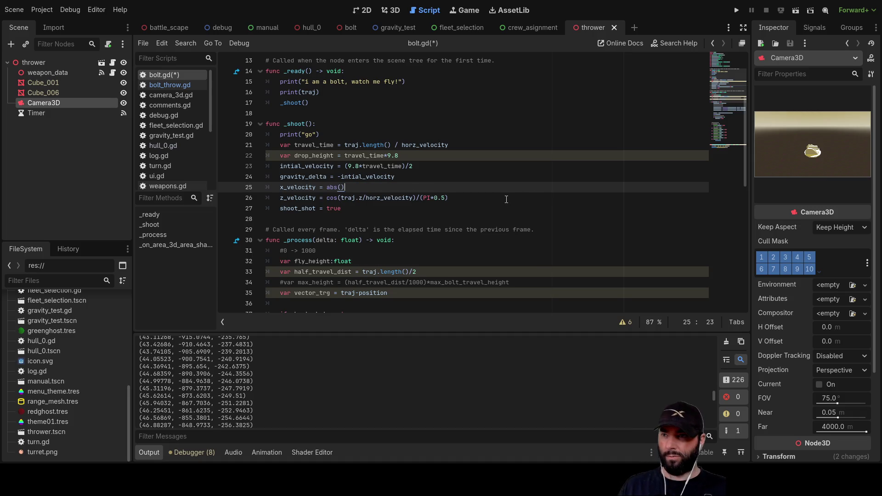
key(Down)
key(shift+Right)
key(shift+Right)
key(shift+Right)
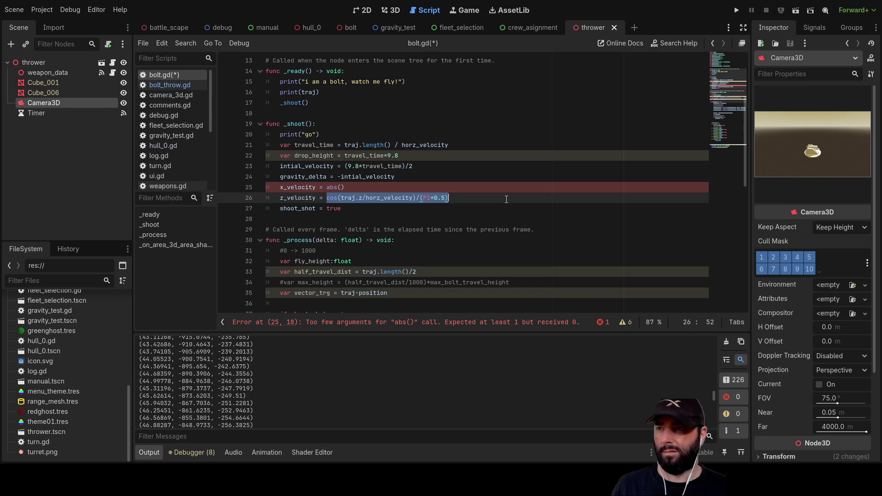
text(abs)
key(Return)
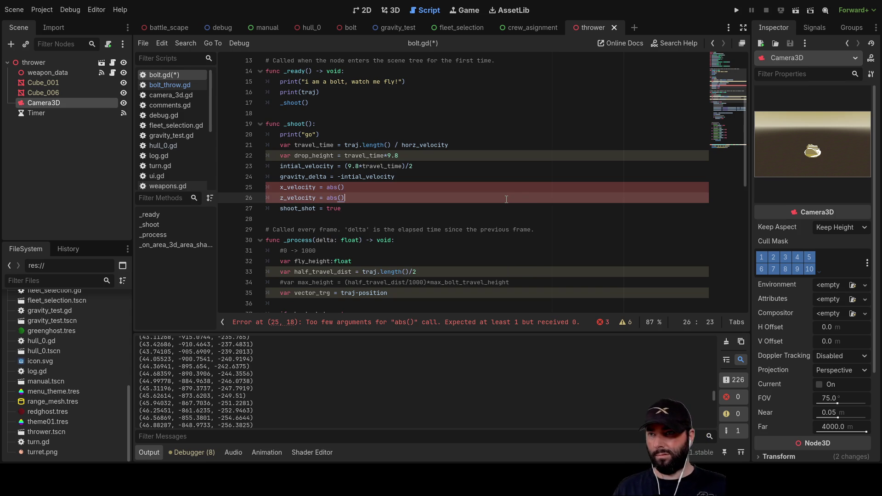
key(Up)
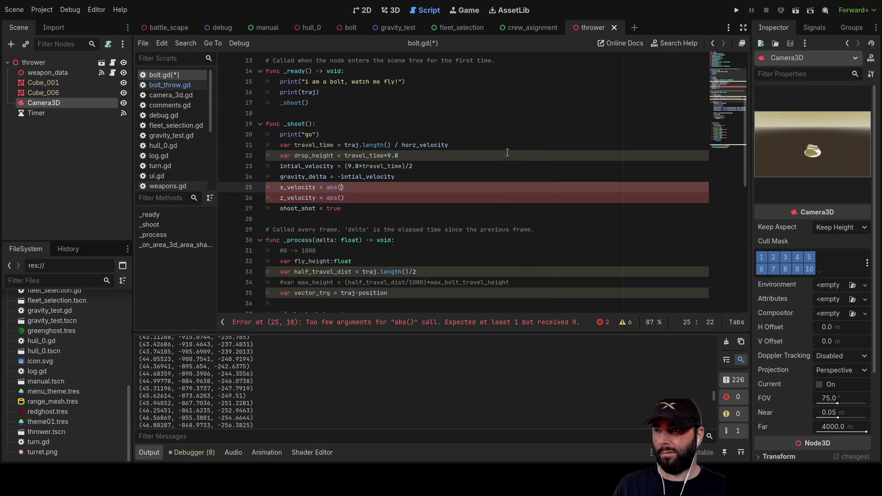
- Make line 25 read abs(traj.x)/abs(traj.z) and clear line 26's empty abs() call
double_click(310, 92)
key(ctrl+c)
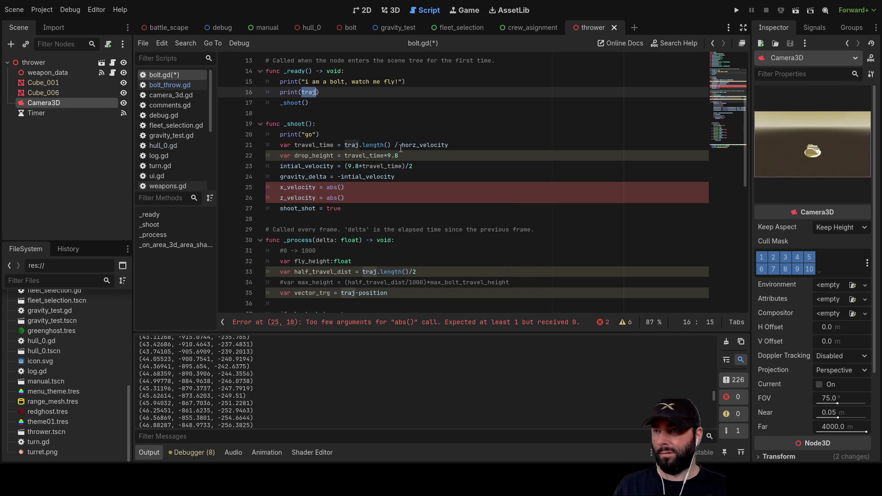
click(342, 186)
key(ctrl+v)
text(x)
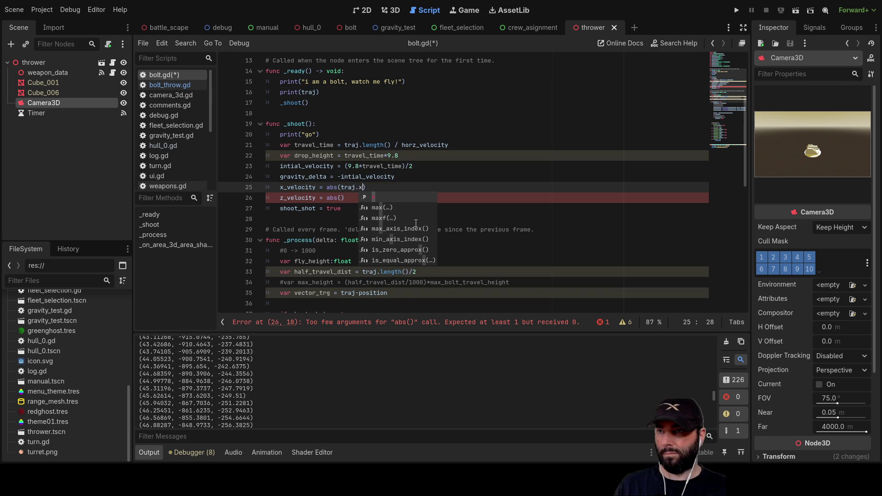
text()/abs)
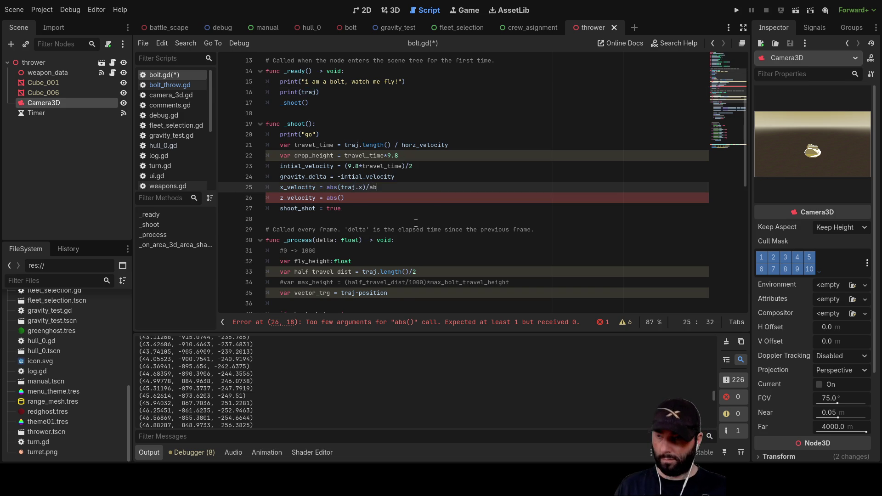
text(()
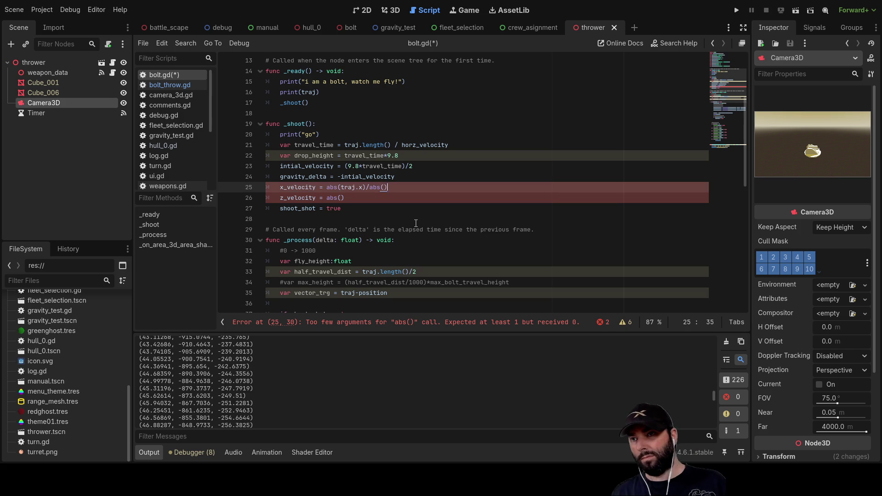
text(traj.z)
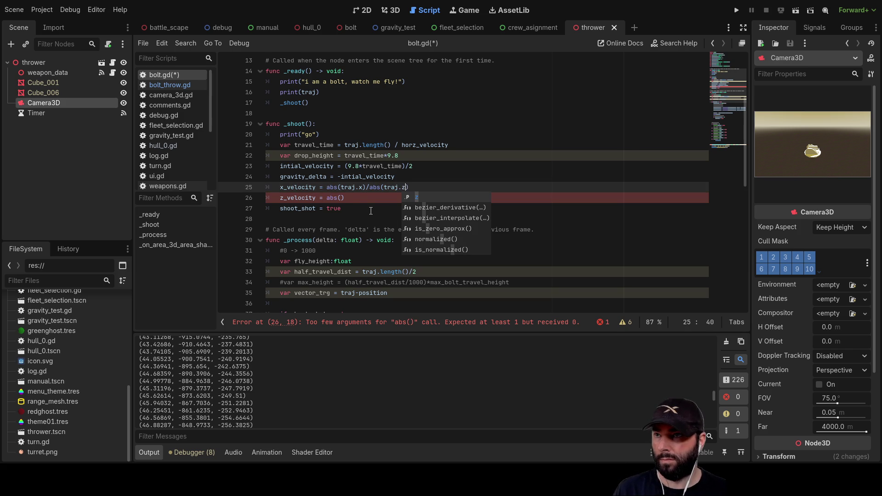
click(354, 203)
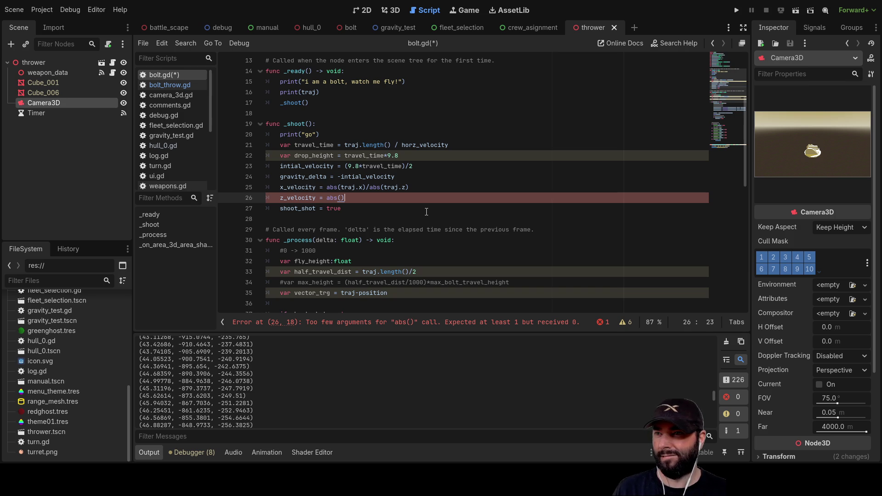
key(BackSpace)
key(BackSpace)
key(BackSpace)
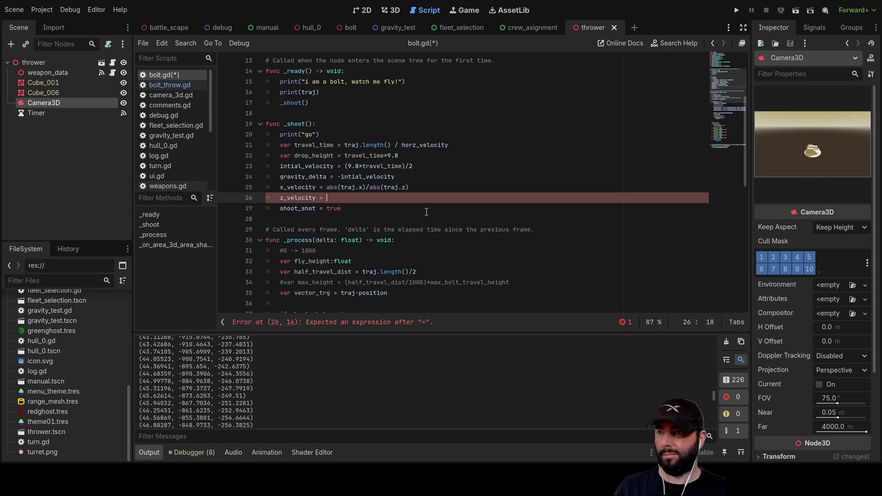
- Make line 26 read 1/x_velocity by copying x_velocity from line 25
text(1/)
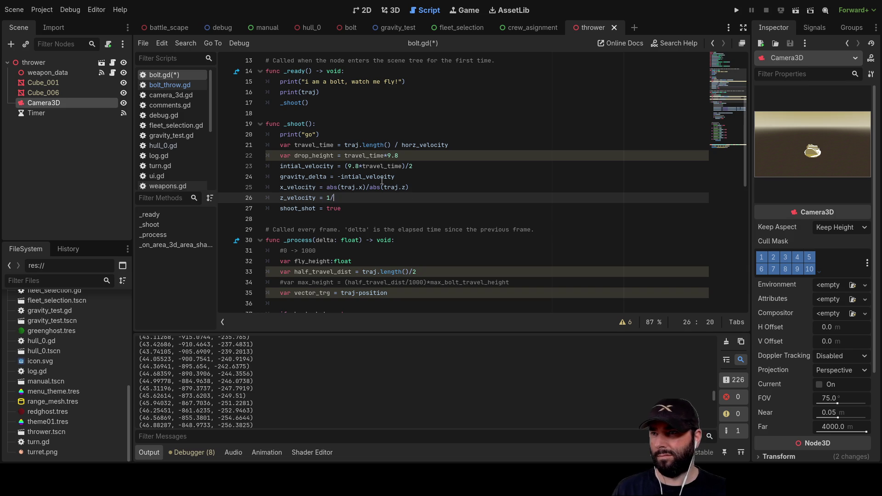
double_click(298, 187)
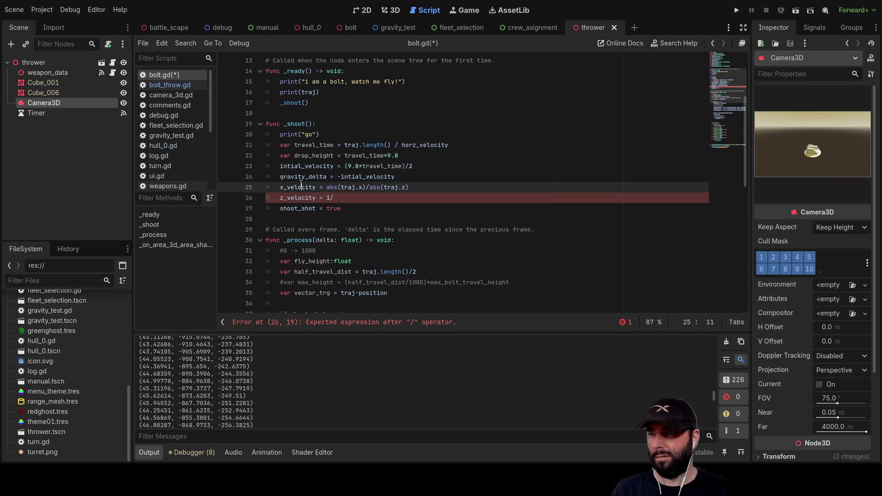
key(ctrl+c)
click(335, 198)
key(ctrl+v)
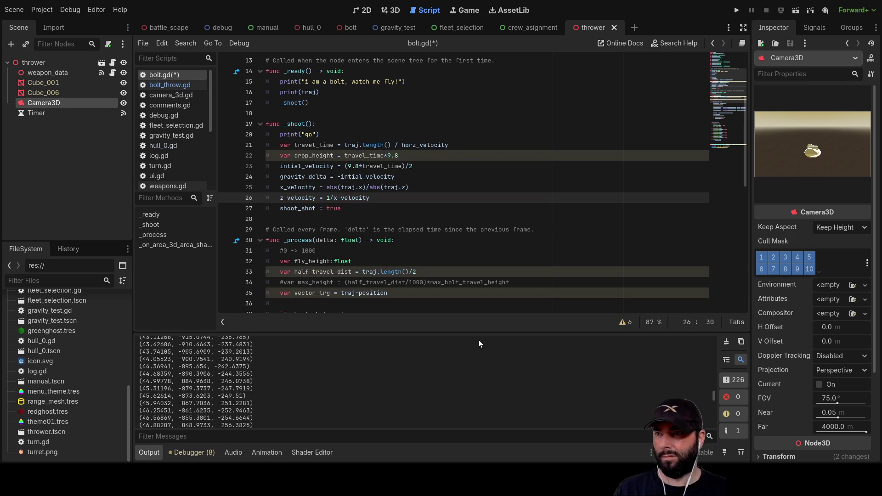
- Review how traj is used in the x_velocity and z_velocity lines
key(Up)
key(End)
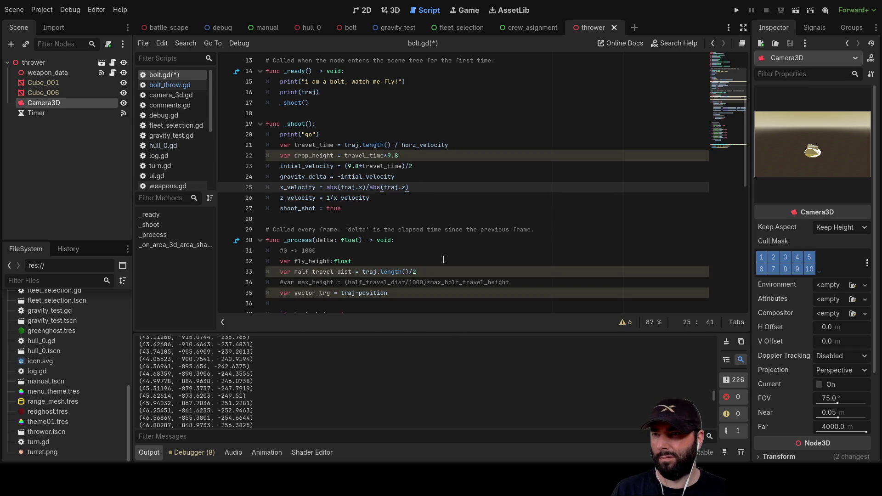
double_click(391, 187)
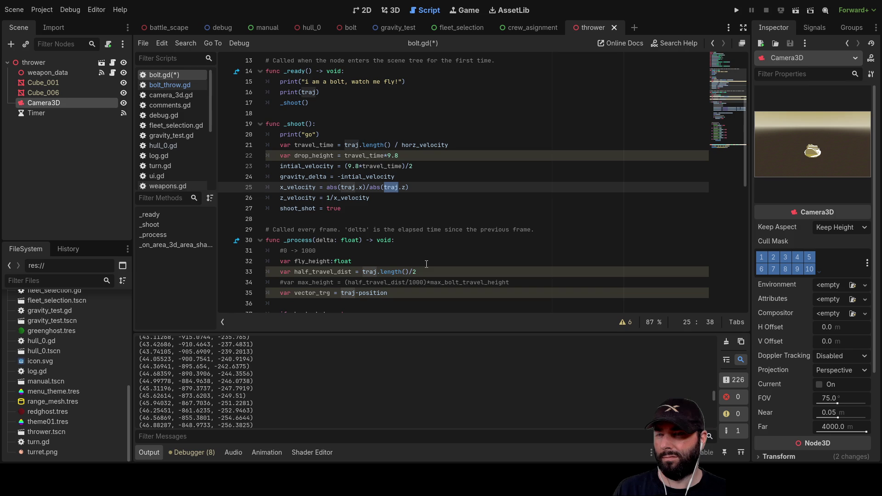
click(328, 187)
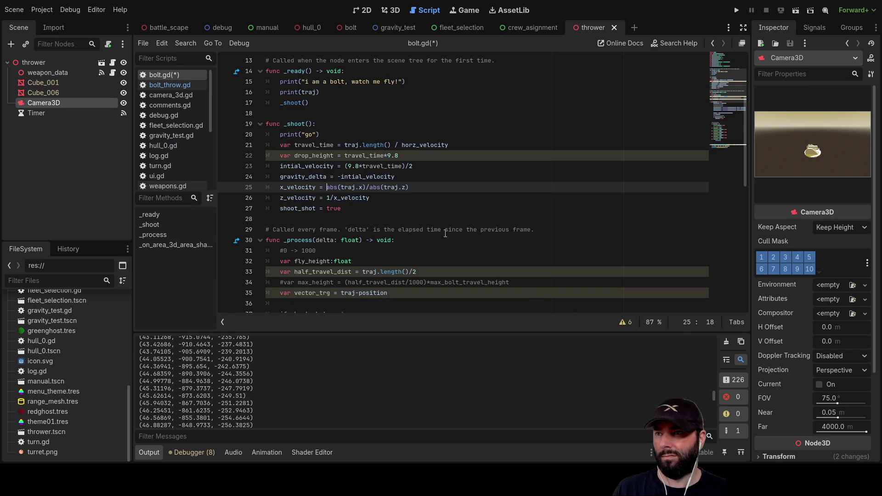
click(398, 199)
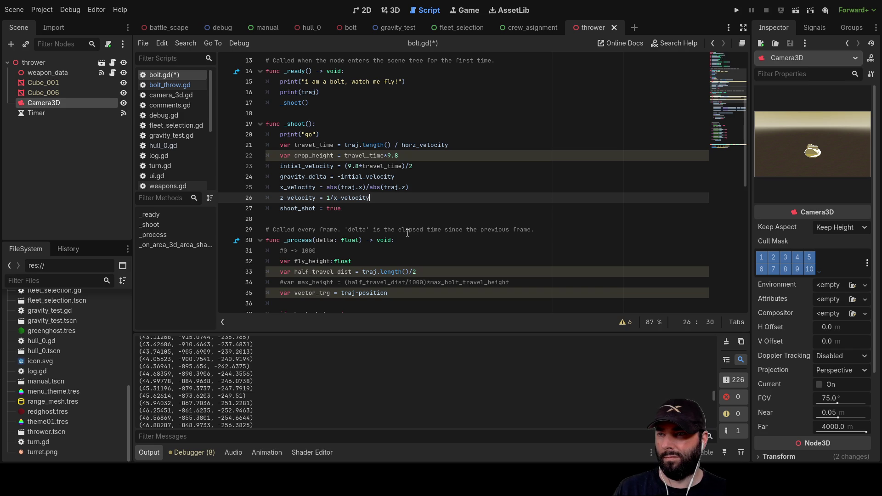
click(327, 187)
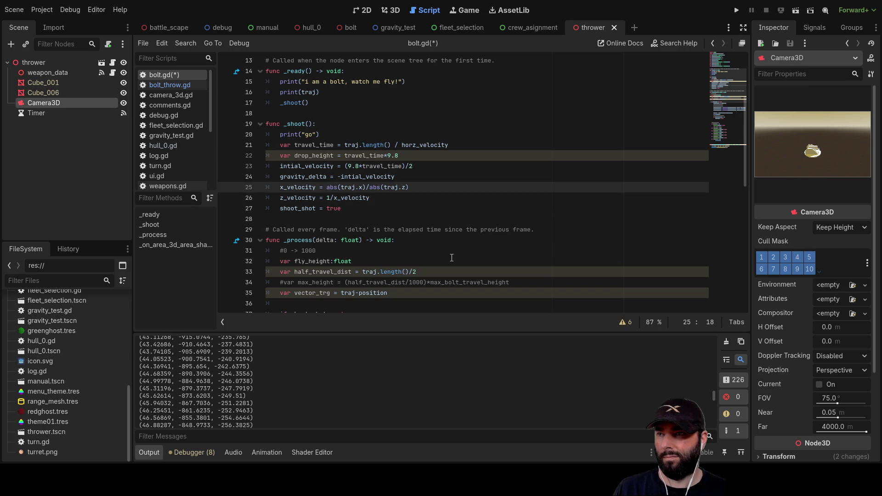
- Test-run the thrower scene until the bolt logs about (219.7084, 10.0, 63.16353), then stop it
click(793, 12)
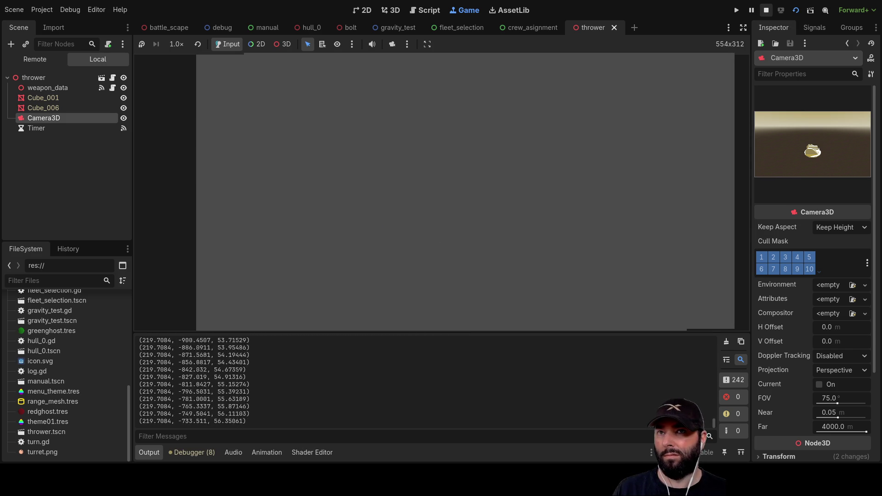
click(766, 10)
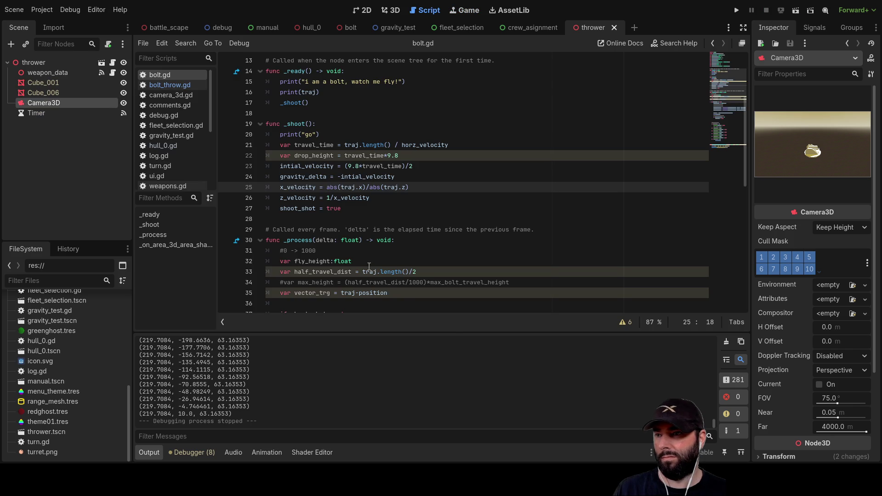
- Read the bolt's logged path, which dips to about -1524 in y, then re-enlarge the script editor
drag(368, 329, 367, 138)
scroll(282, 308, up, 3)
scroll(274, 322, up, 15)
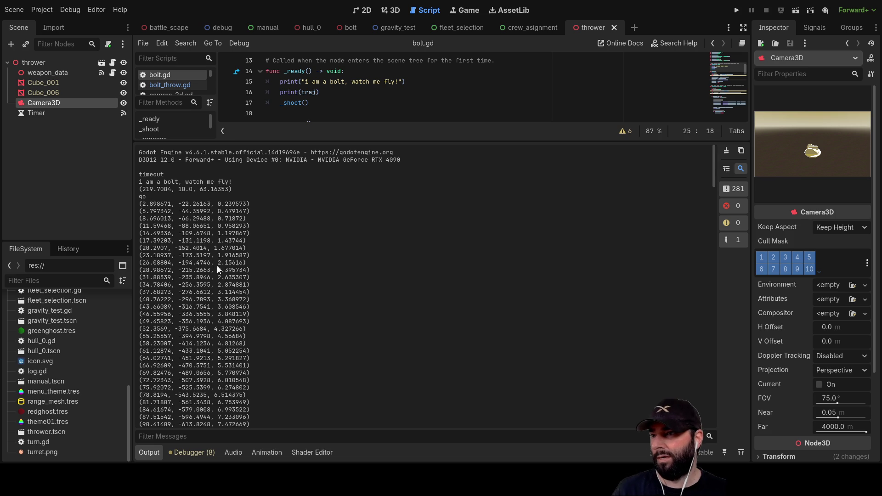
scroll(214, 294, down, 20)
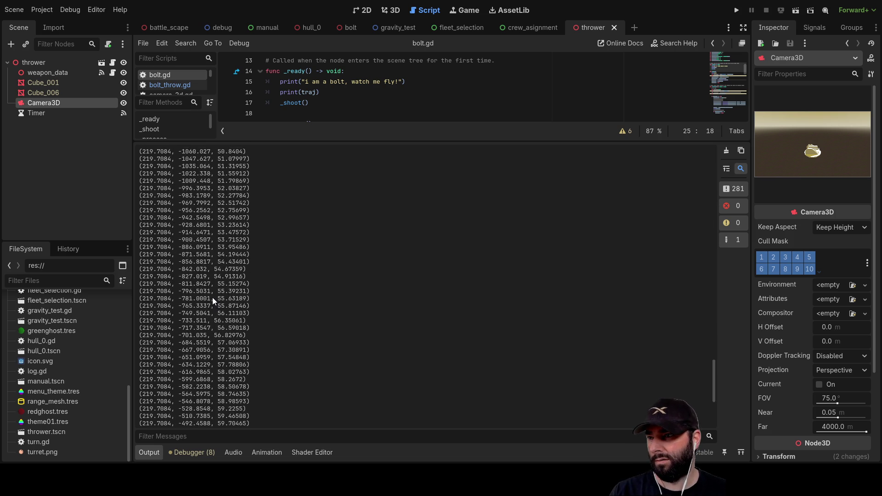
scroll(213, 299, down, 8)
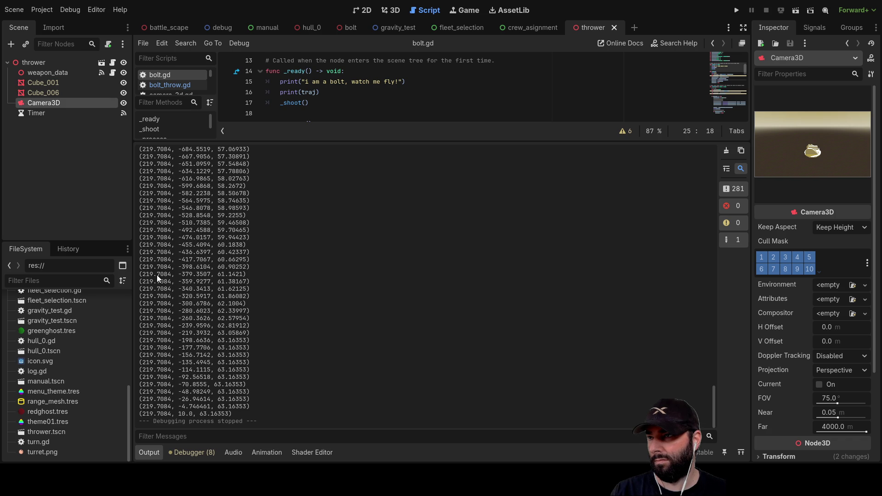
scroll(156, 223, up, 15)
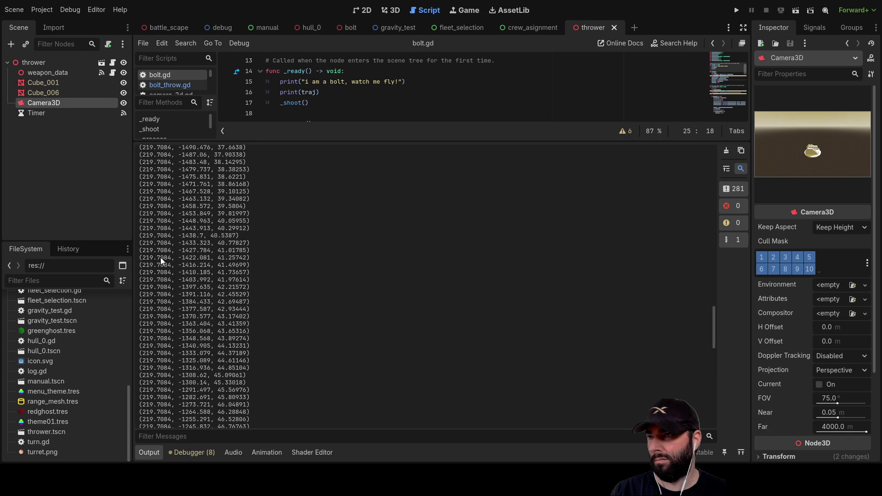
scroll(159, 255, up, 20)
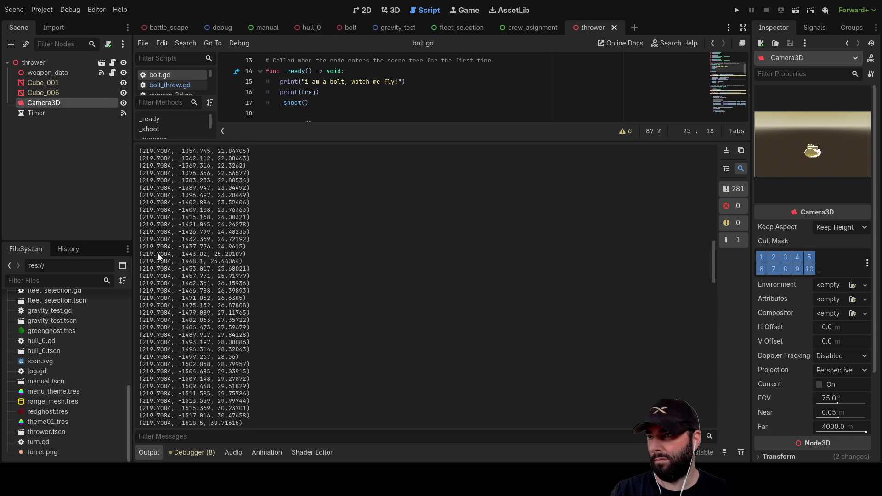
scroll(158, 249, down, 15)
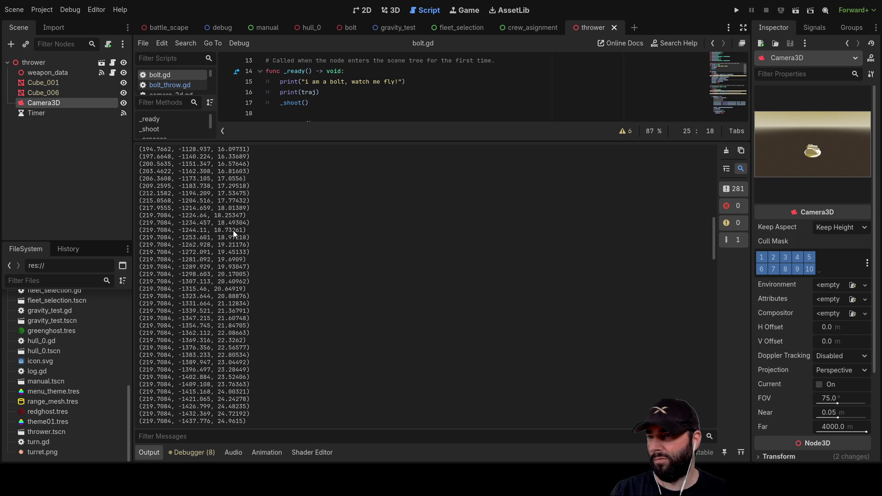
scroll(233, 234, up, 20)
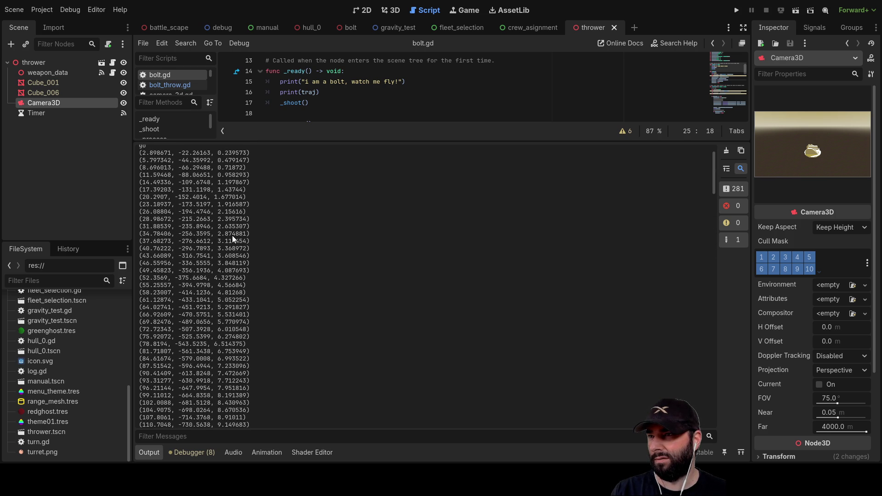
scroll(232, 235, down, 20)
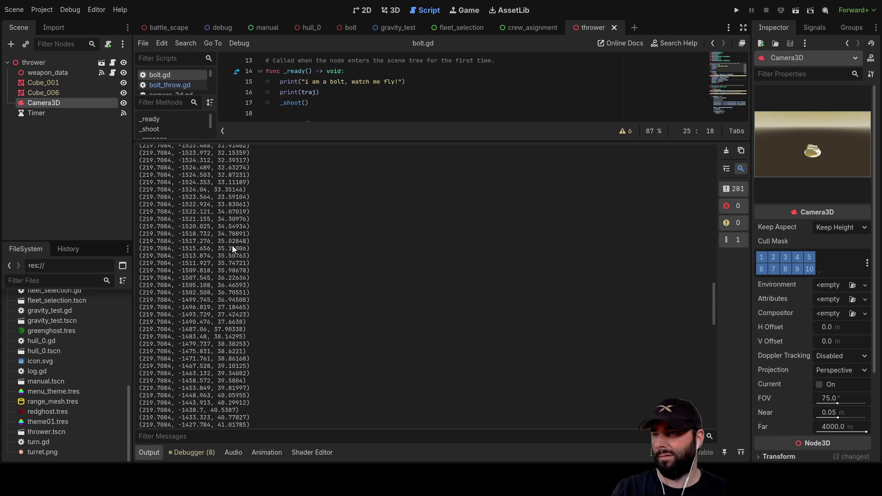
scroll(232, 247, down, 10)
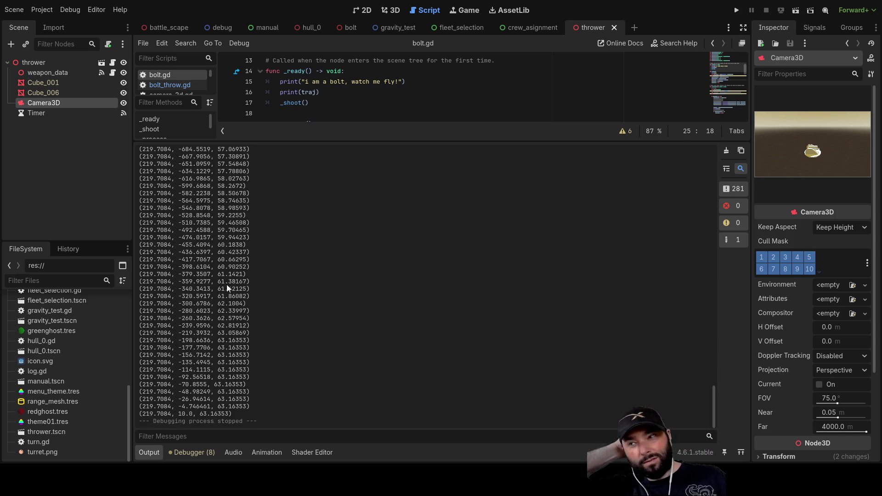
scroll(247, 302, up, 5)
scroll(244, 299, up, 15)
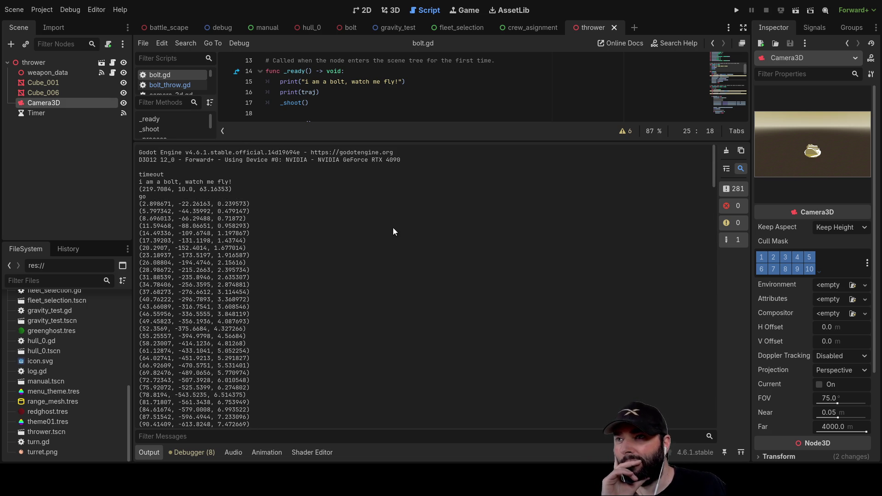
drag(428, 143, 420, 350)
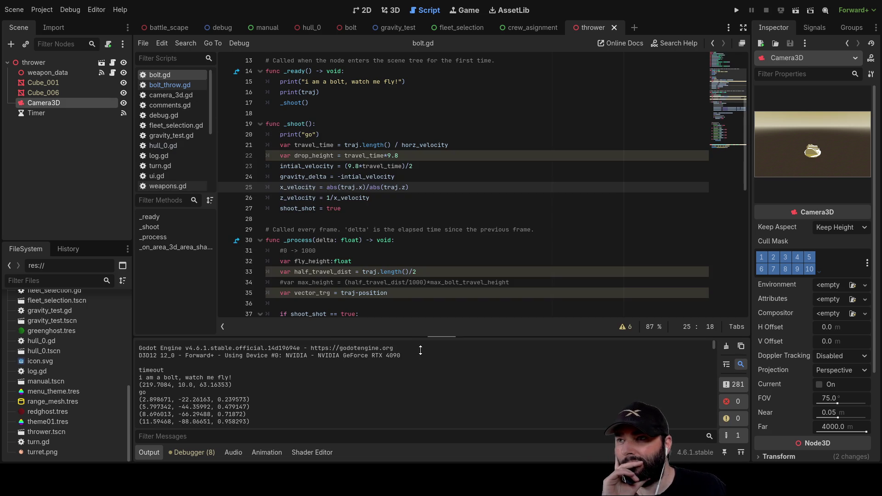
- Replace line 26's 1/x_velocity with a copy of line 25's expression, using traj.z
click(402, 209)
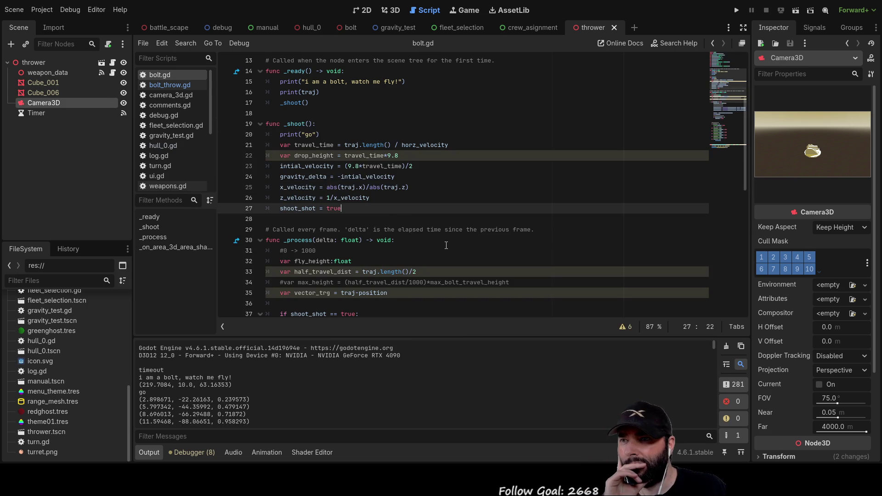
click(372, 197)
drag(372, 198, 327, 198)
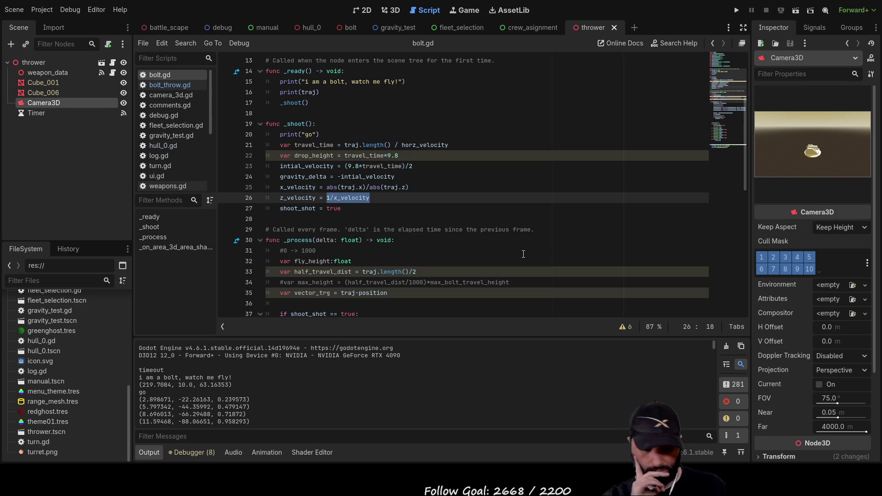
key(BackSpace)
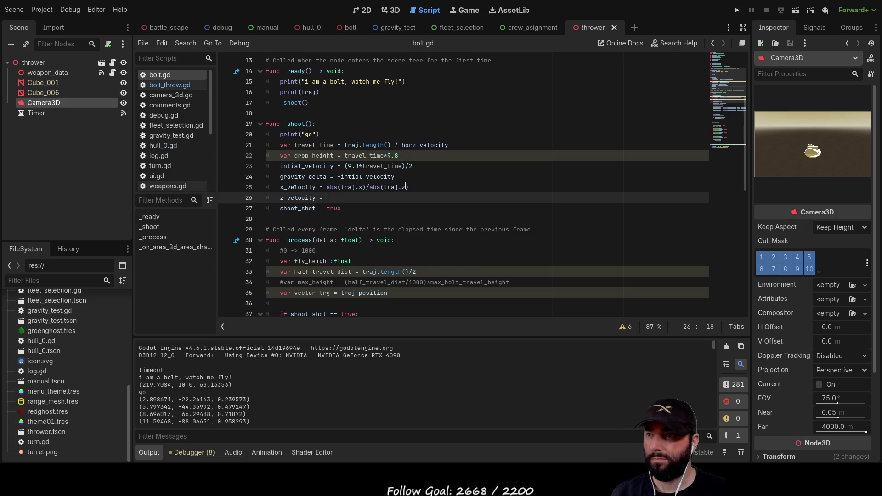
click(414, 187)
drag(414, 187, 327, 187)
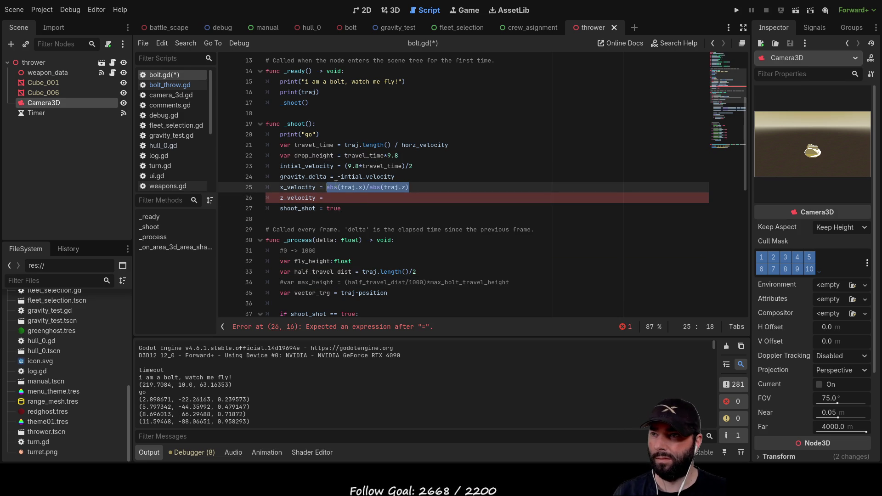
key(ctrl+c)
click(334, 197)
key(ctrl+v)
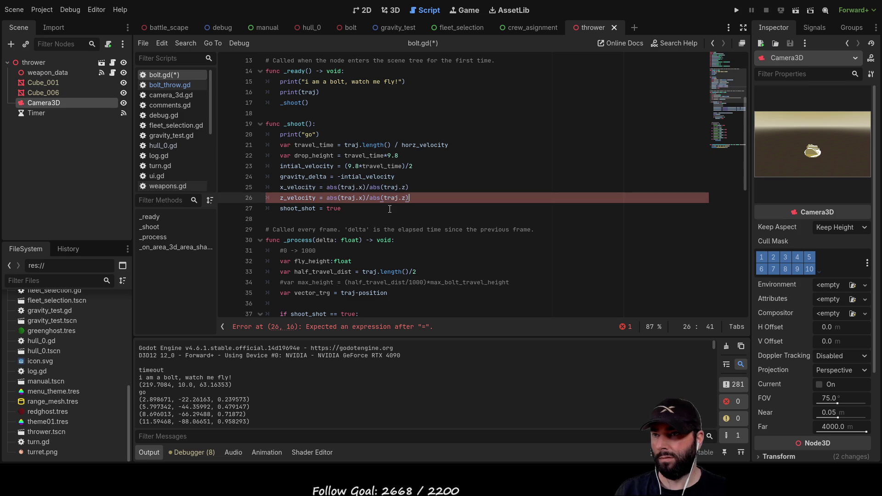
double_click(360, 197)
text(z)
key(End)
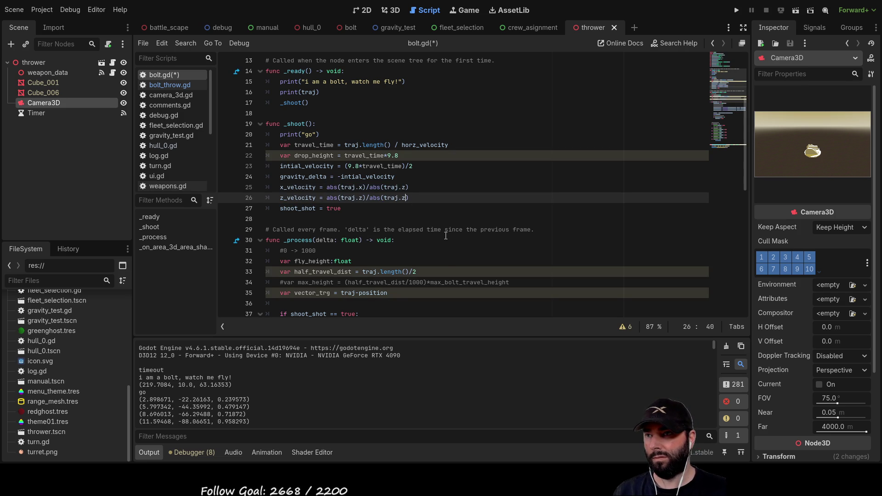
- Delete the abs(traj.z) divisor from both the x_velocity and z_velocity lines
click(372, 188)
key(shift+End)
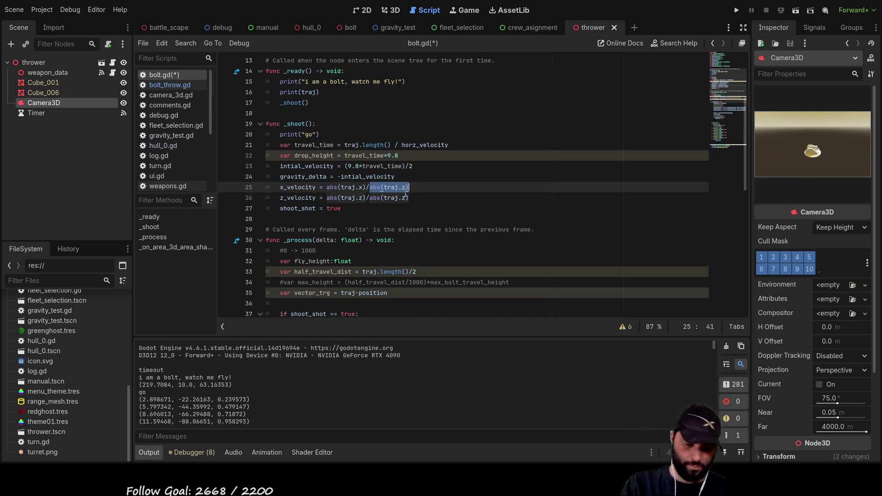
key(BackSpace)
mouse_move(408, 198)
mouse_down()
mouse_move(317, 198)
mouse_move(377, 200)
mouse_up()
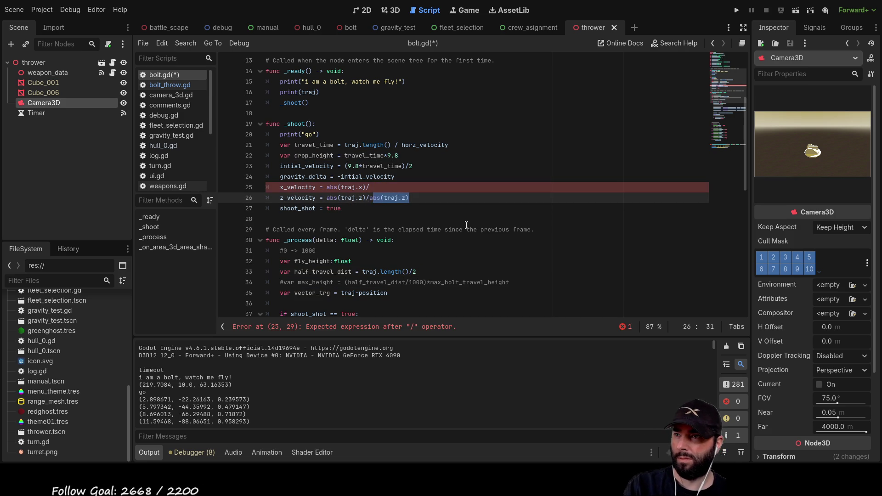
key(Left)
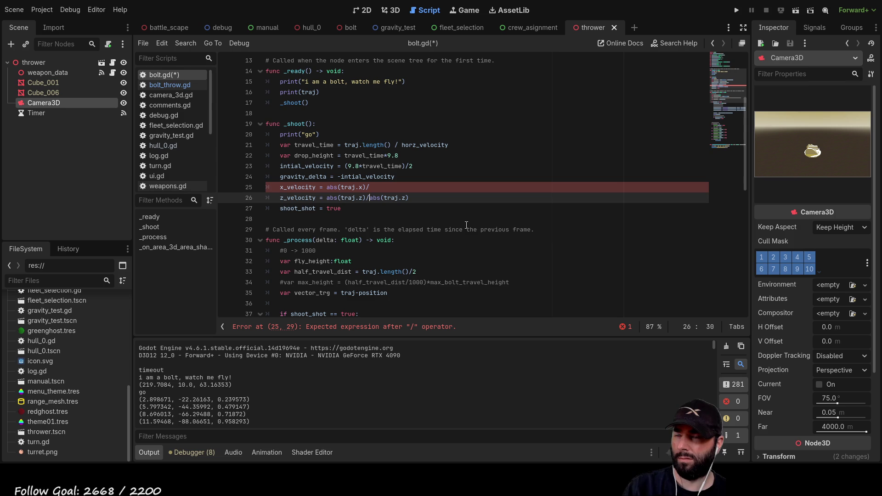
key(shift+Right)
key(shift+Right)
key(shift+Right)
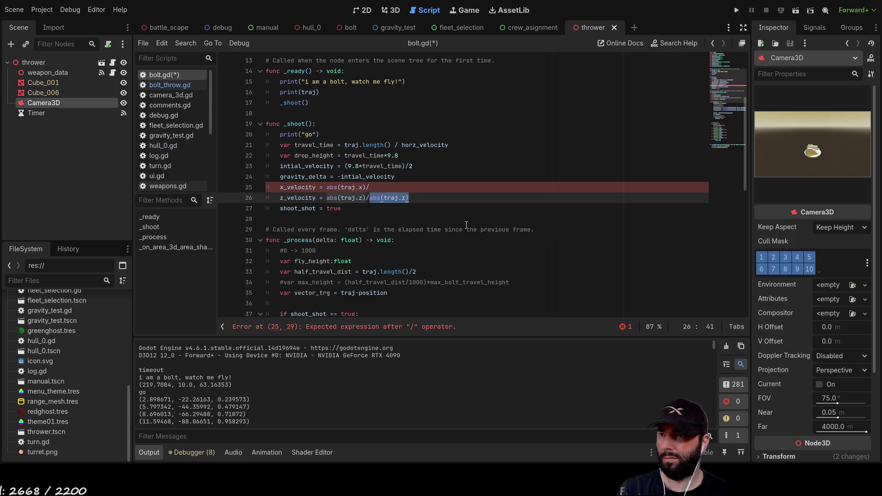
key(Left)
key(shift+Right)
key(shift+Right)
key(shift+Right)
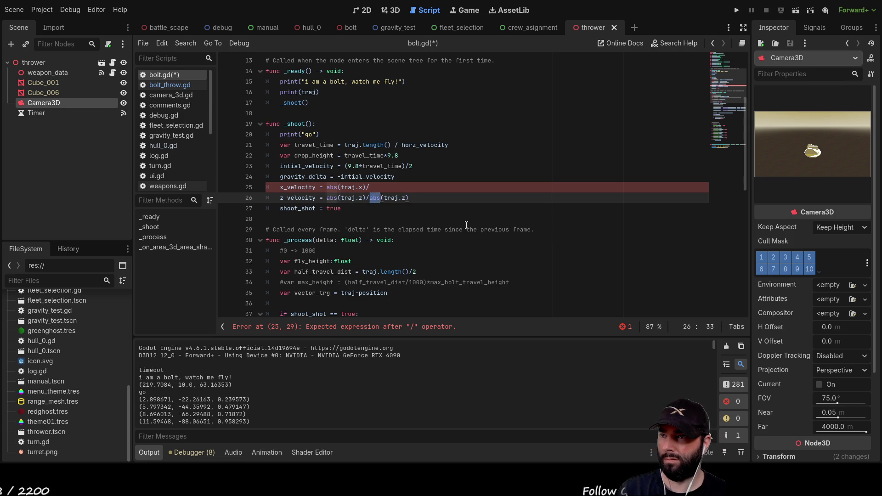
key(shift+Right)
key(shift+Right)
key(shift+Right)
key(BackSpace)
- Copy intial_velocity from line 24 and use it as both velocity divisors
key(Up)
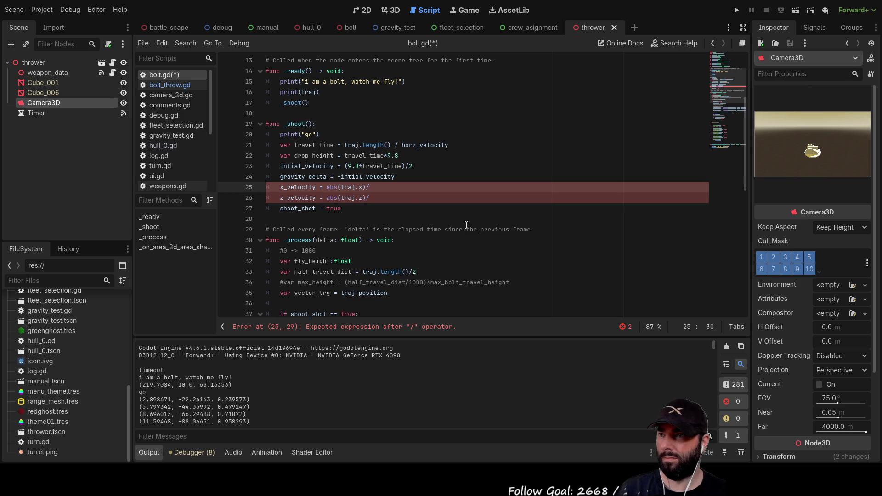
key(Up)
key(End)
key(ctrl+shift+Left)
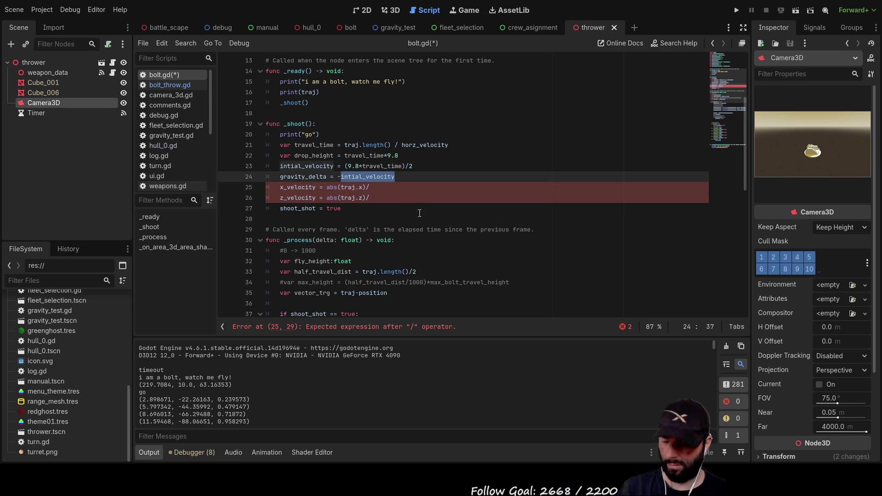
key(ctrl+c)
key(Down)
key(ctrl+v)
key(Down)
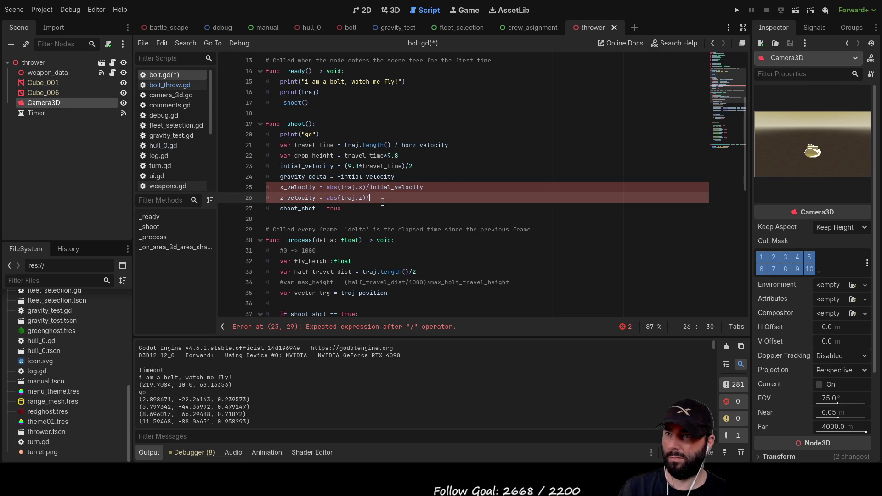
key(ctrl+v)
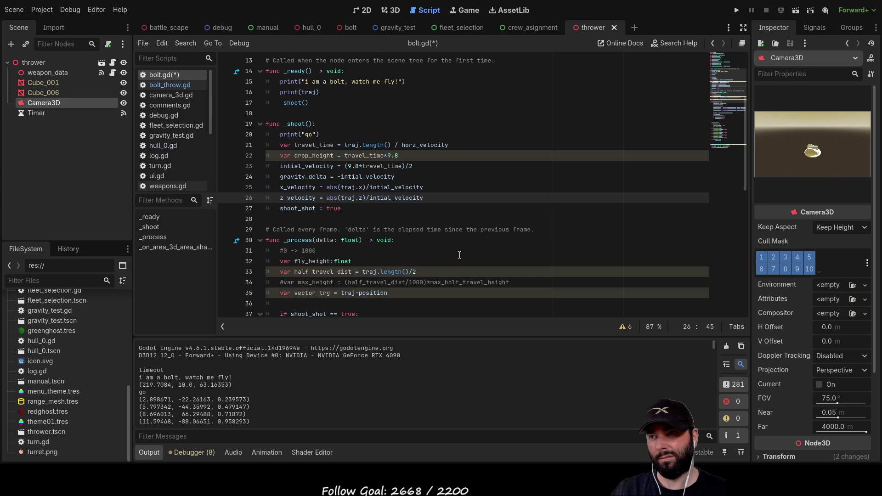
- Rerun and stop the scene, then view the log from the top: x 106.9293, z 97.59276
click(796, 13)
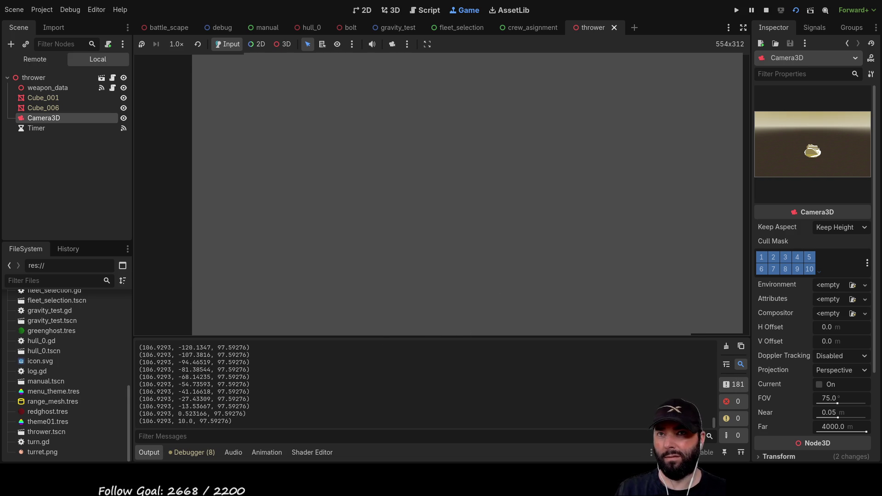
key(F8)
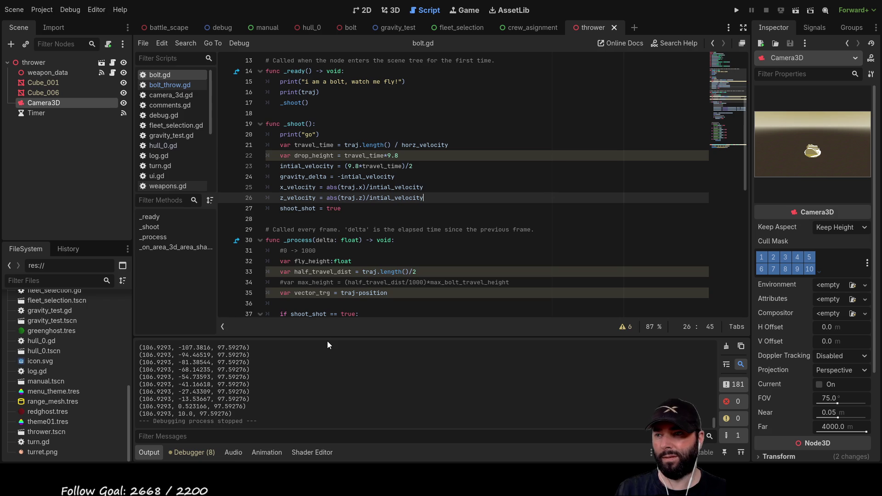
drag(330, 338, 322, 141)
scroll(267, 238, up, 10)
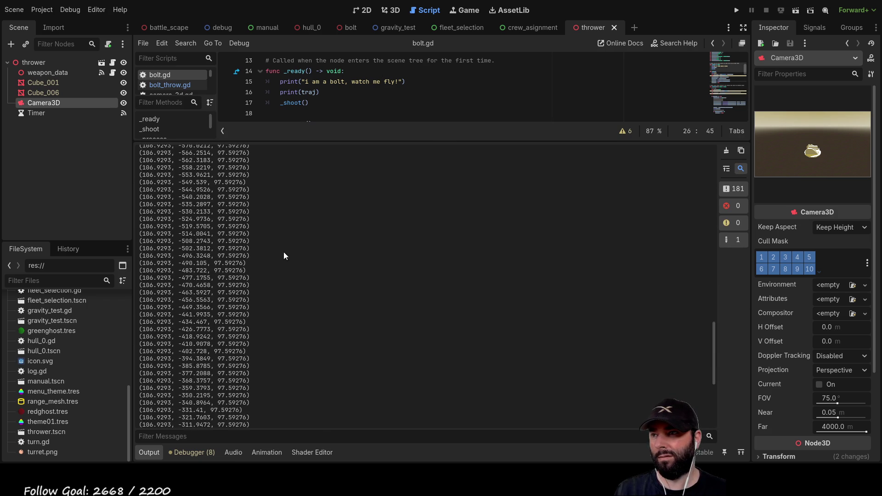
scroll(282, 269, up, 10)
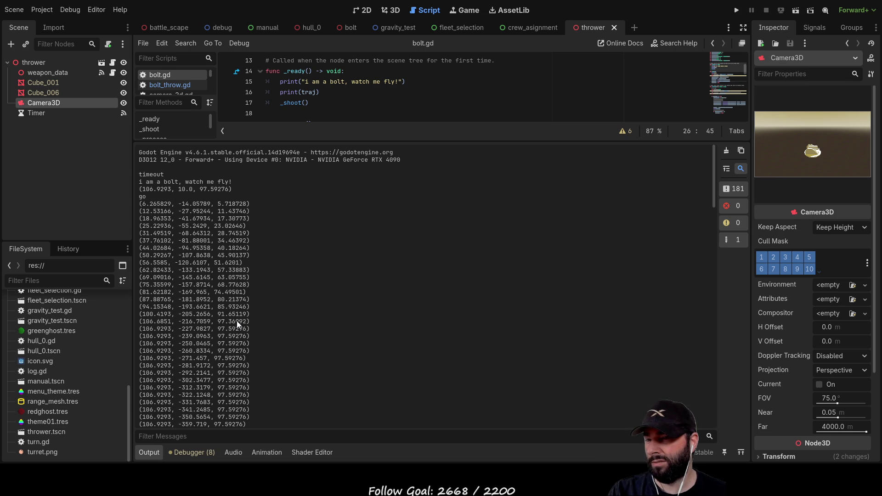
- Change line 25's divisor from intial_velocity to traj.length()
drag(441, 141, 388, 427)
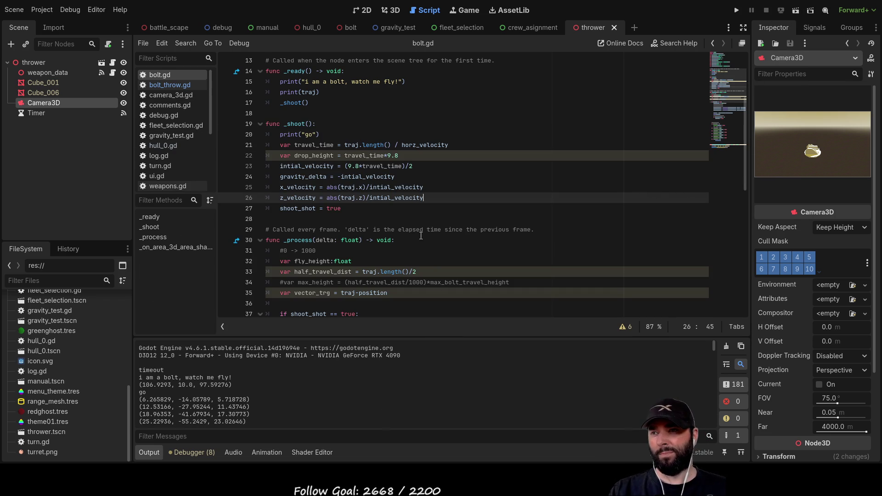
scroll(413, 221, up, 1)
drag(370, 219, 424, 220)
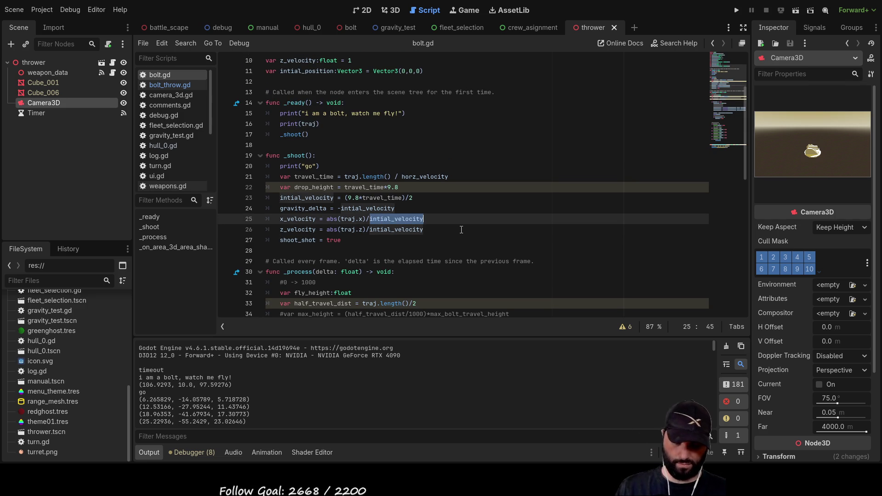
key(BackSpace)
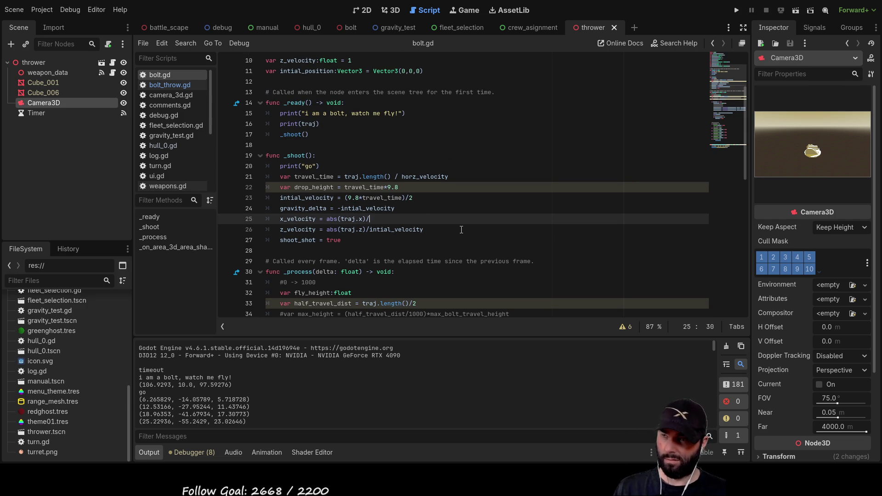
double_click(347, 219)
key(ctrl+c)
key(End)
key(ctrl+v)
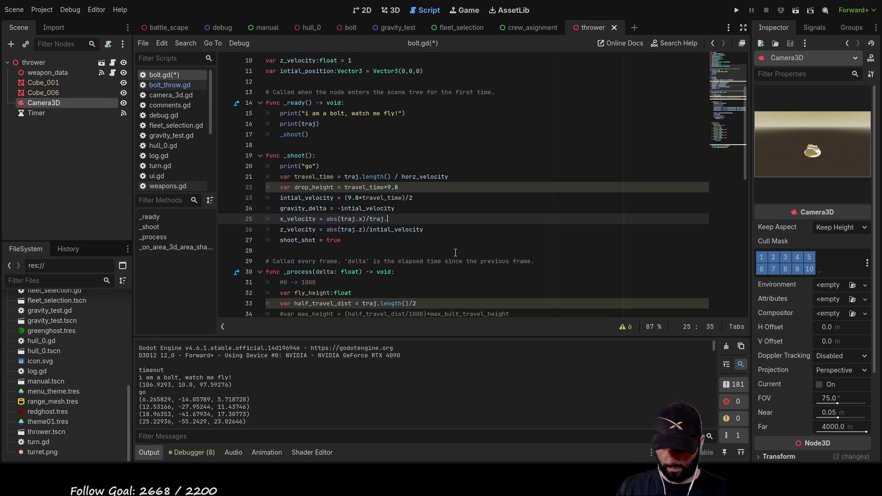
text(length()
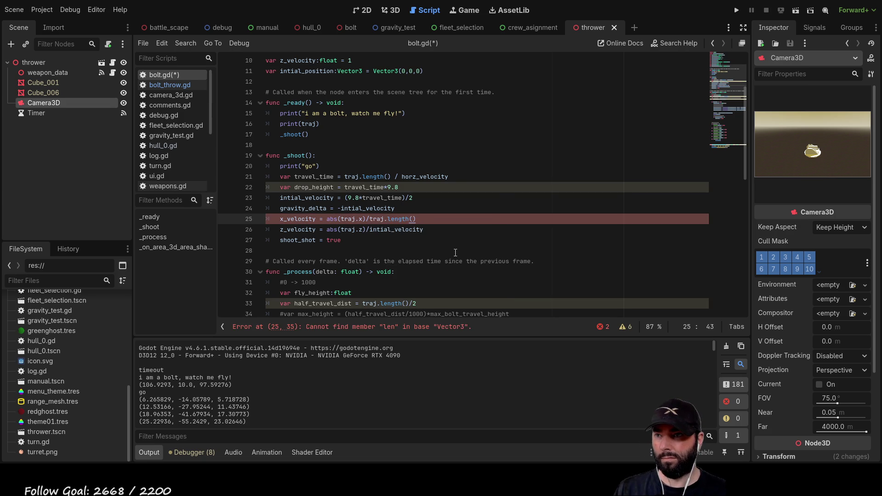
key(Return)
- Use traj.length() as line 26's divisor too, then rerun the scene
drag(387, 220, 370, 220)
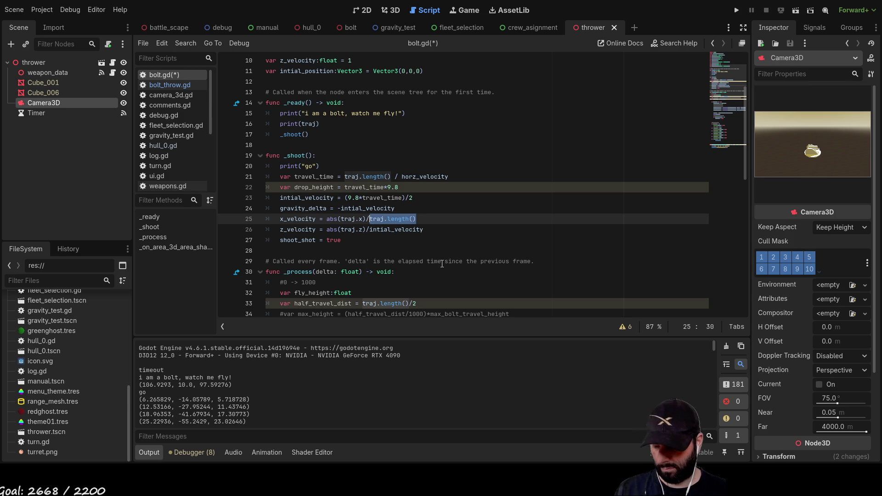
drag(423, 230, 370, 230)
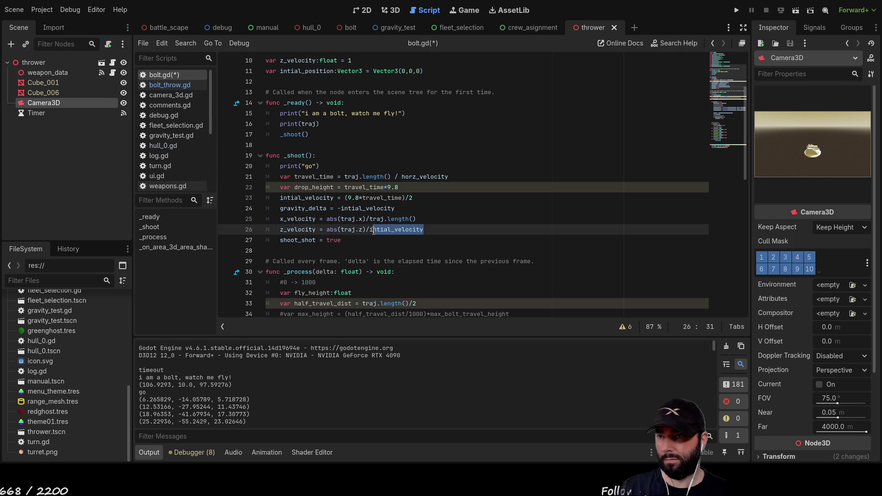
key(ctrl+v)
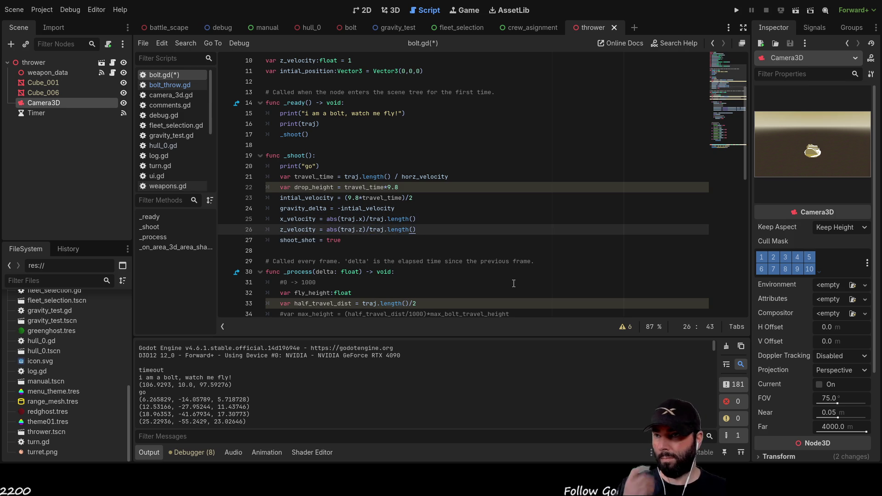
click(796, 10)
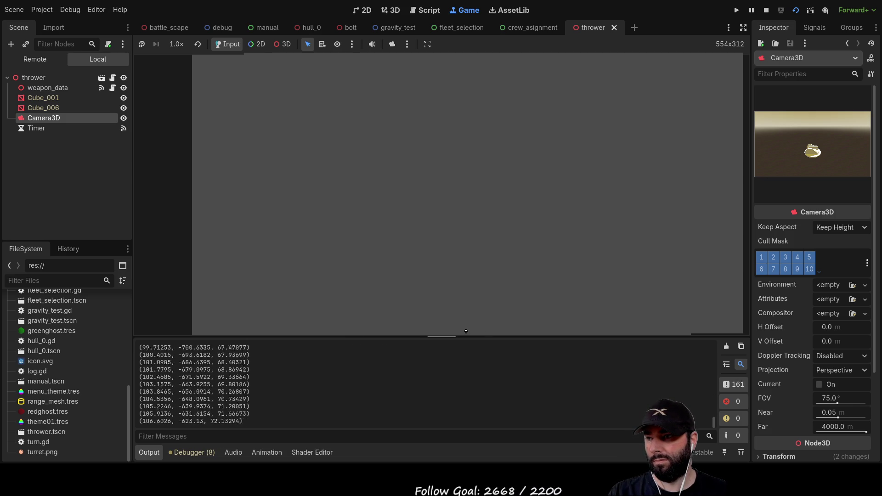
- Stop the run, review the log ending at (69.74271, 7.732689, 53.67793), and enlarge the code area
mouse_move(466, 333)
mouse_down()
mouse_move(377, 208)
mouse_move(303, 195)
mouse_up()
key(F8)
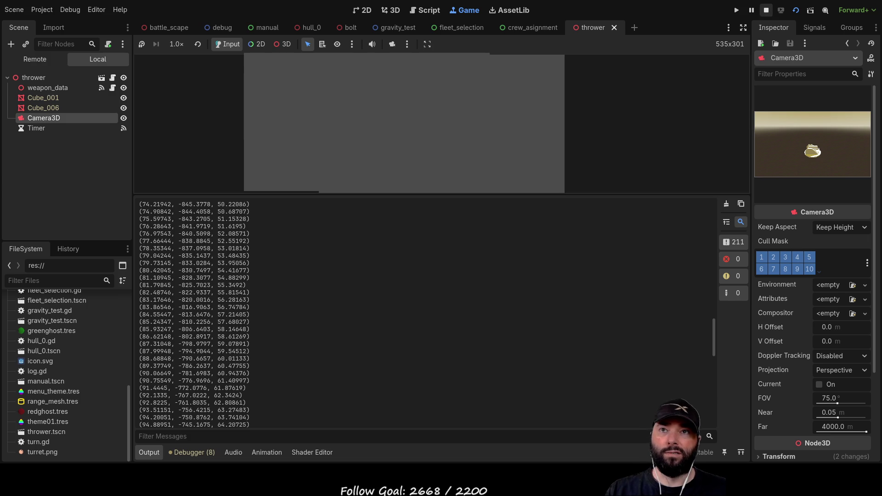
scroll(279, 270, up, 15)
scroll(271, 276, up, 20)
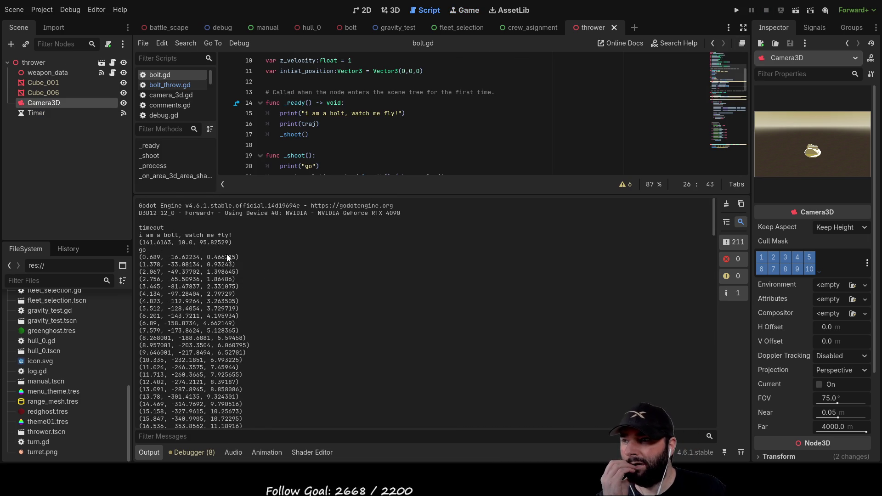
scroll(216, 276, down, 20)
scroll(207, 317, down, 20)
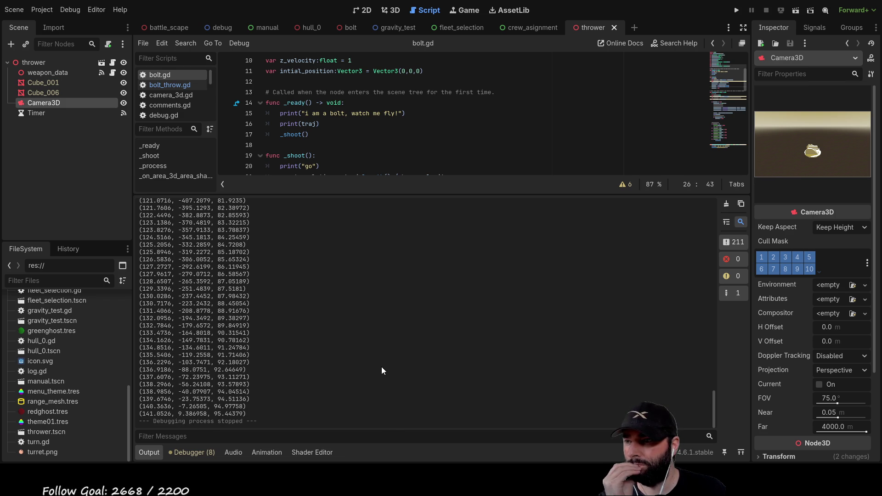
scroll(370, 364, up, 20)
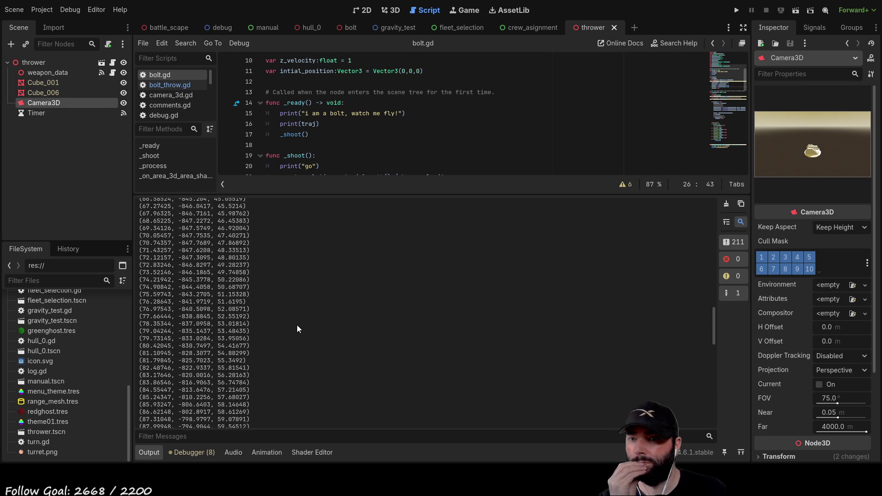
scroll(302, 315, up, 15)
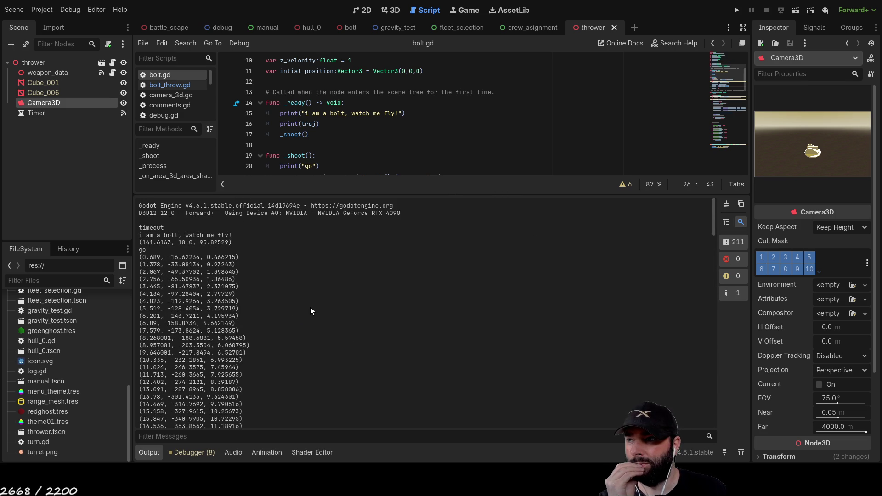
scroll(311, 308, down, 20)
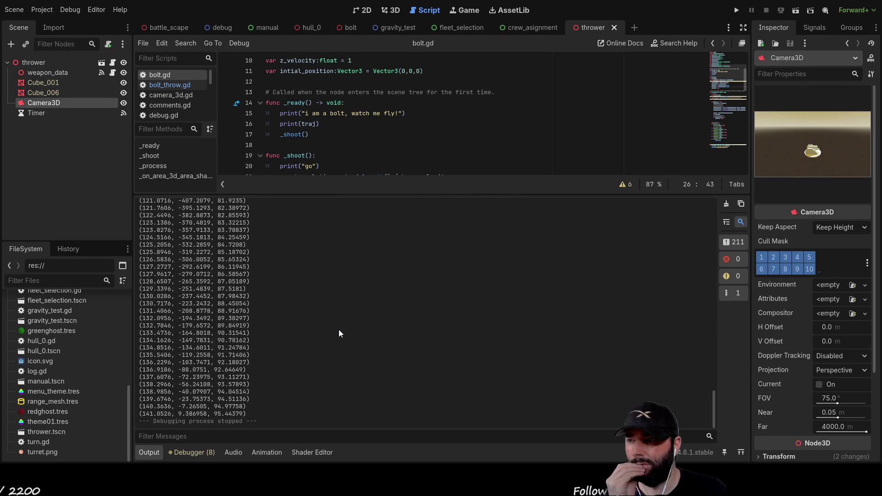
scroll(337, 332, up, 20)
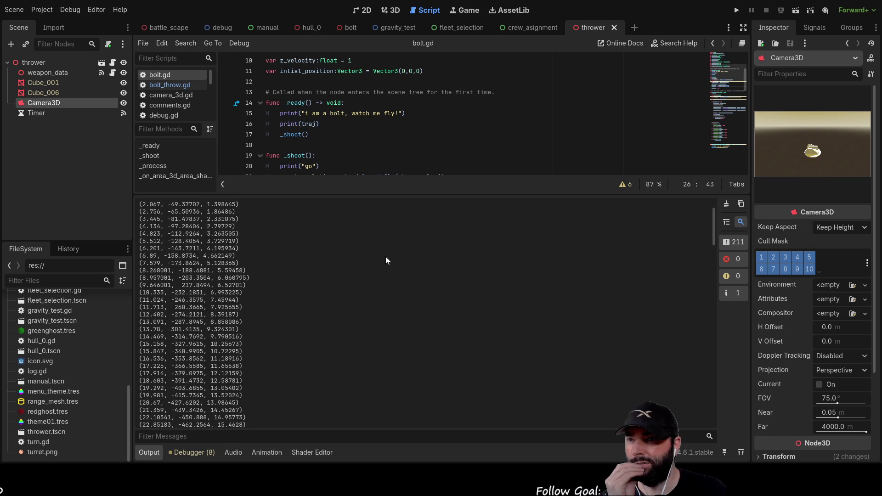
drag(394, 195, 379, 338)
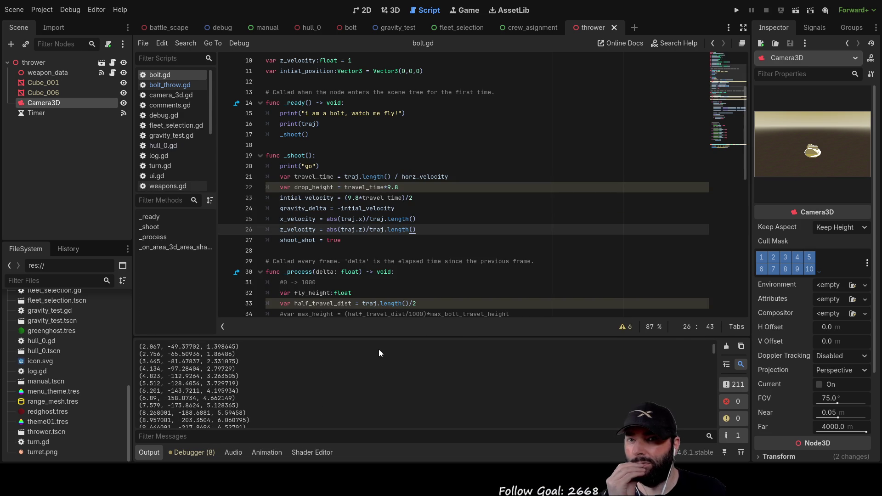
click(796, 10)
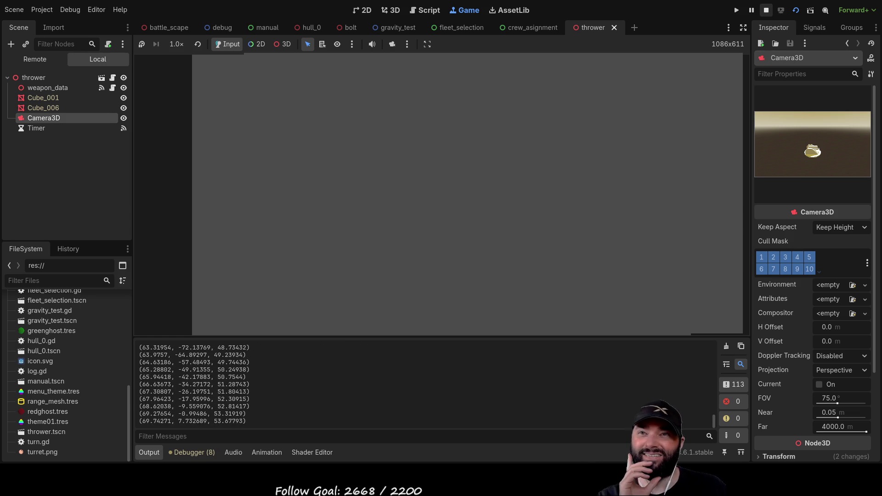
- Stop the running scene, select the thrower root node, and add a DirectionalLight3D
click(766, 10)
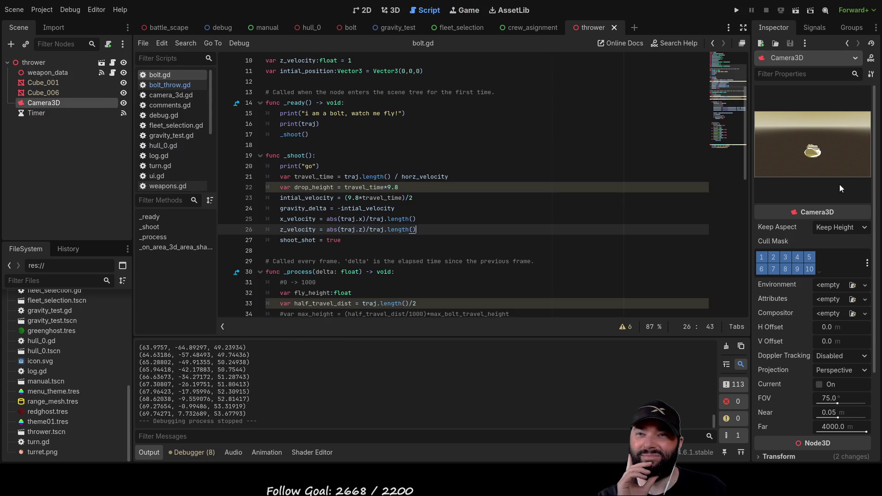
click(34, 61)
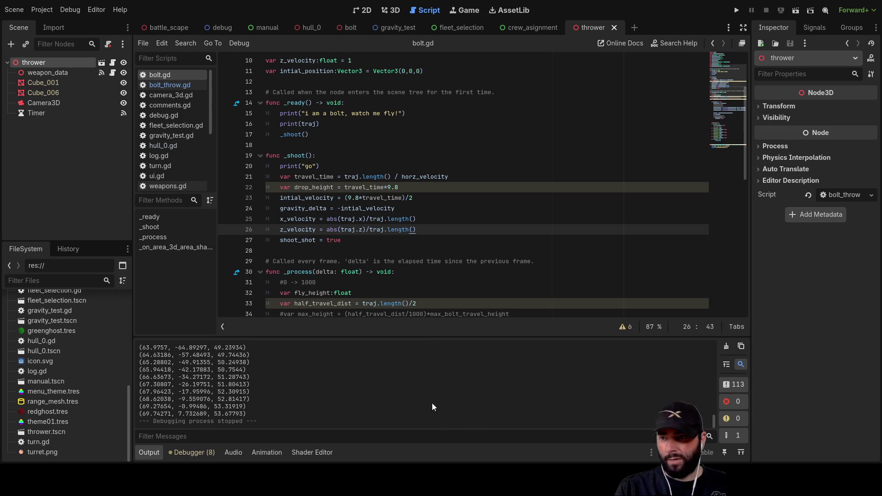
key(ctrl+shift+z)
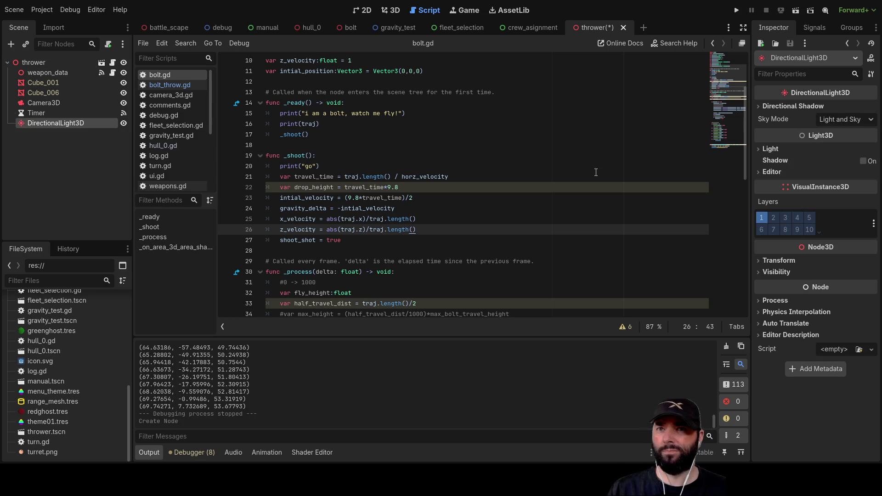
- Test the lit turret scene until the bolt ends at (-4.628162, 5.736144, 82.6052), then return to 3D view
click(737, 12)
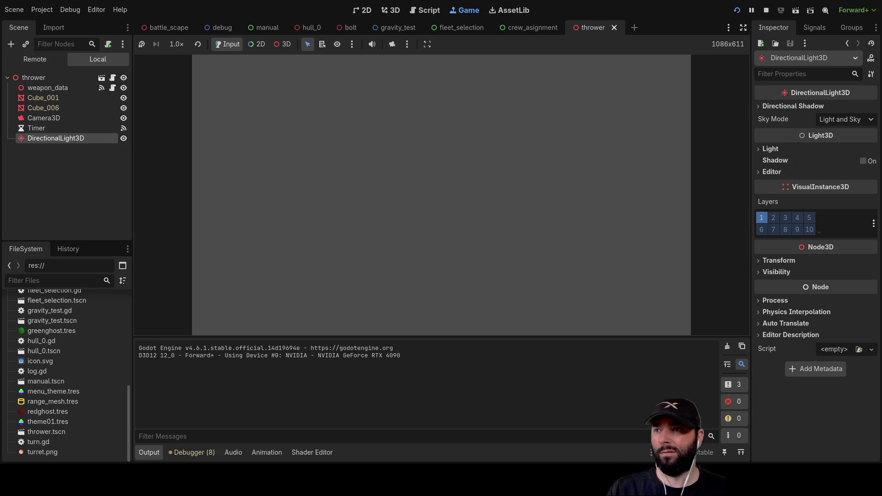
click(766, 10)
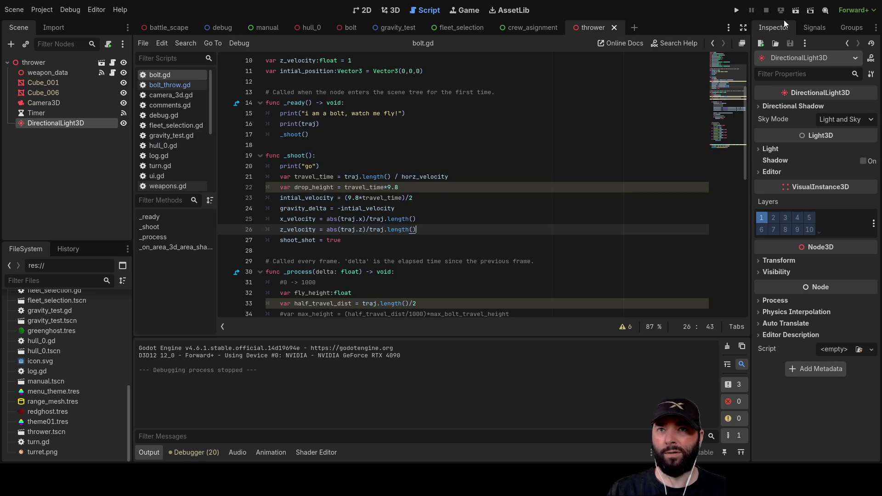
click(795, 12)
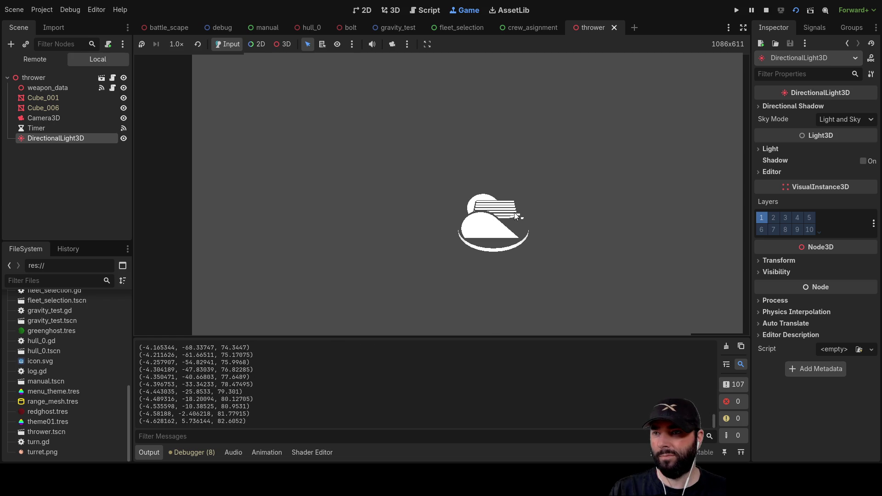
click(766, 9)
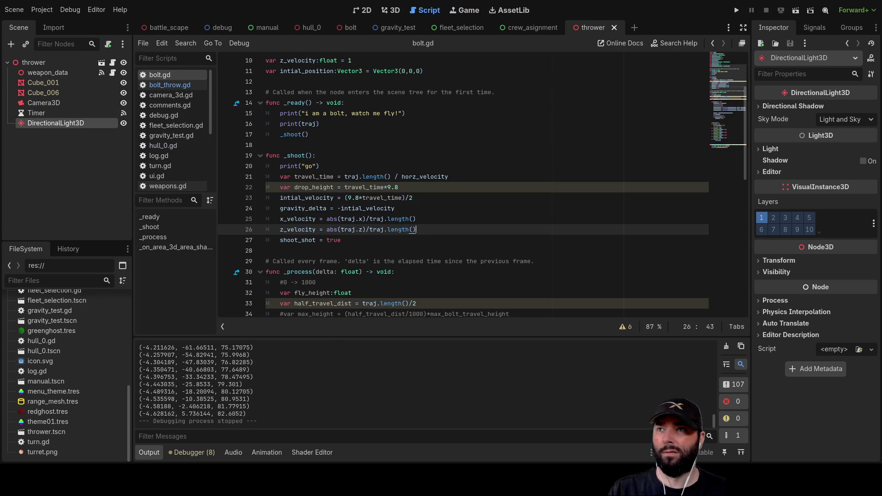
click(388, 11)
- Move the thrower scene's Camera3D back along Z and up along Y
scroll(406, 194, down, 3)
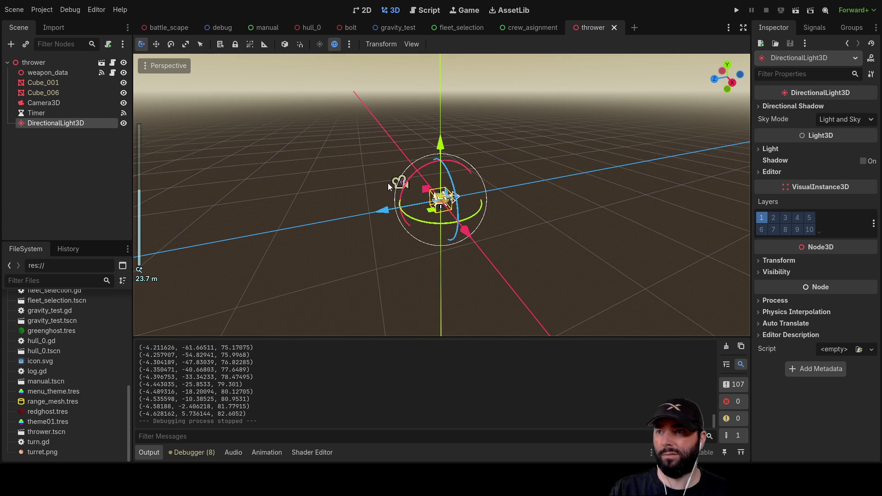
scroll(393, 189, up, 5)
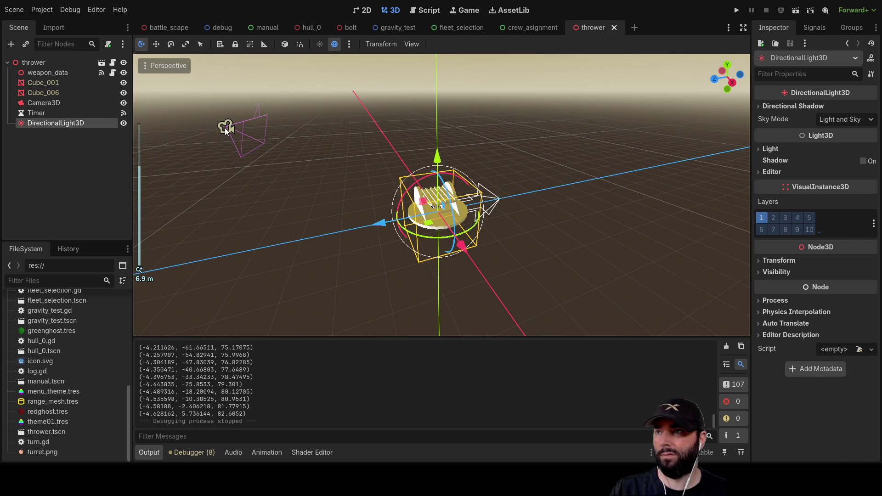
click(225, 127)
key(f)
drag(363, 199, 316, 183)
drag(346, 147, 343, 106)
scroll(436, 285, up, 4)
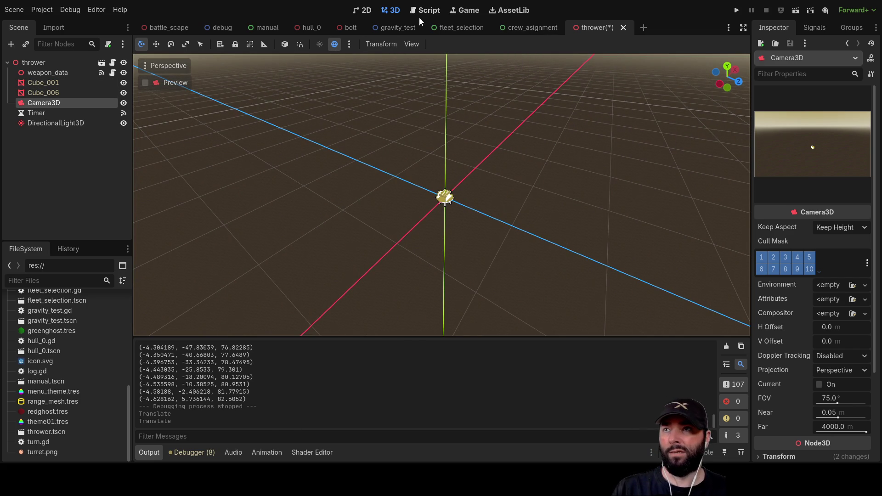
- In the bolt scene, toggle a Cylinder's visibility off and on, then orbit around the bolt
click(345, 27)
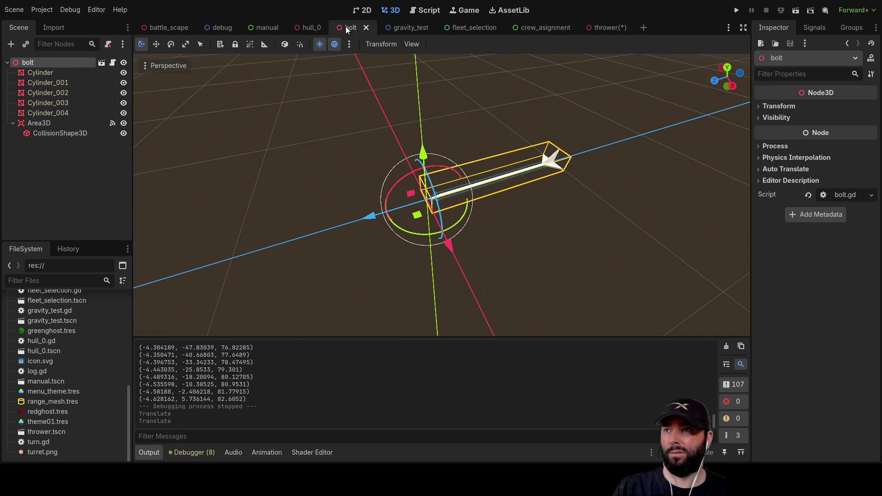
click(124, 63)
click(123, 62)
scroll(550, 215, up, 3)
mouse_move(549, 214)
mouse_down()
mouse_move(561, 220)
mouse_move(536, 154)
mouse_move(376, 150)
mouse_move(245, 167)
mouse_move(409, 191)
mouse_move(528, 222)
mouse_move(588, 164)
mouse_move(386, 170)
mouse_move(539, 169)
mouse_up()
scroll(244, 167, down, 3)
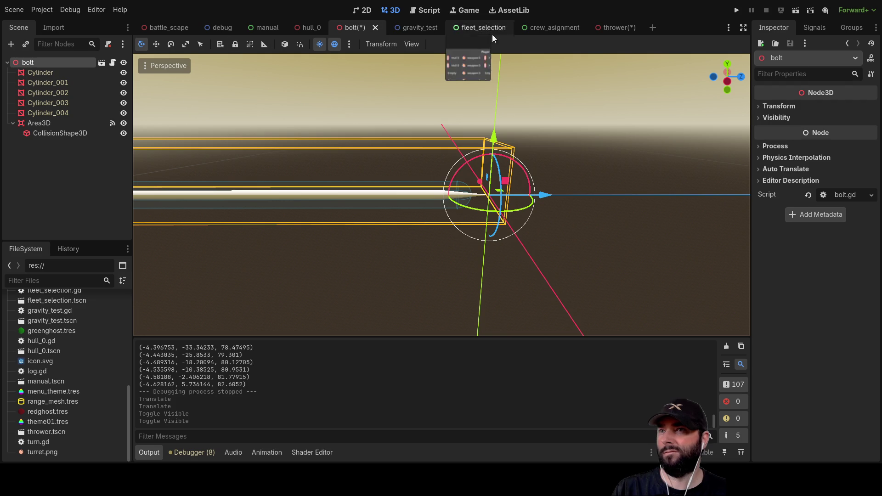
- Return to the thrower scene, orbit around the hull and turret, and run it
click(613, 30)
scroll(436, 236, up, 3)
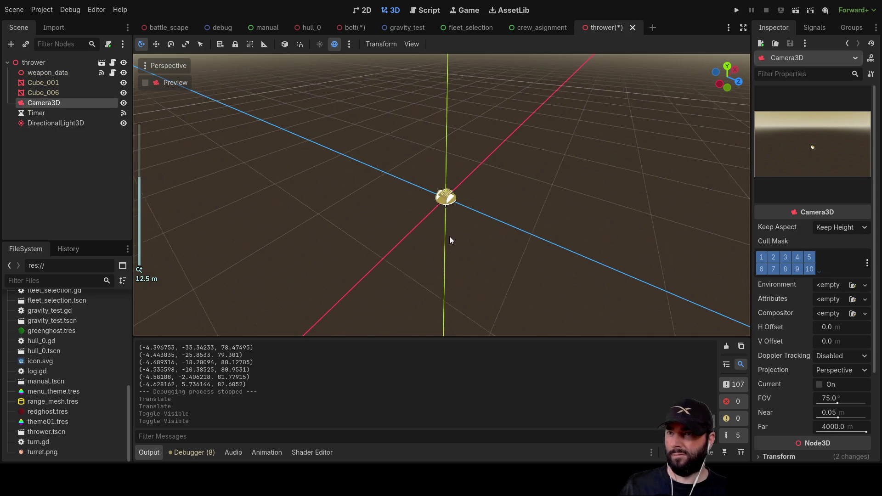
scroll(586, 231, down, 3)
mouse_move(585, 231)
mouse_down()
mouse_move(541, 206)
mouse_move(417, 203)
mouse_move(355, 265)
mouse_move(406, 211)
mouse_move(523, 210)
mouse_up()
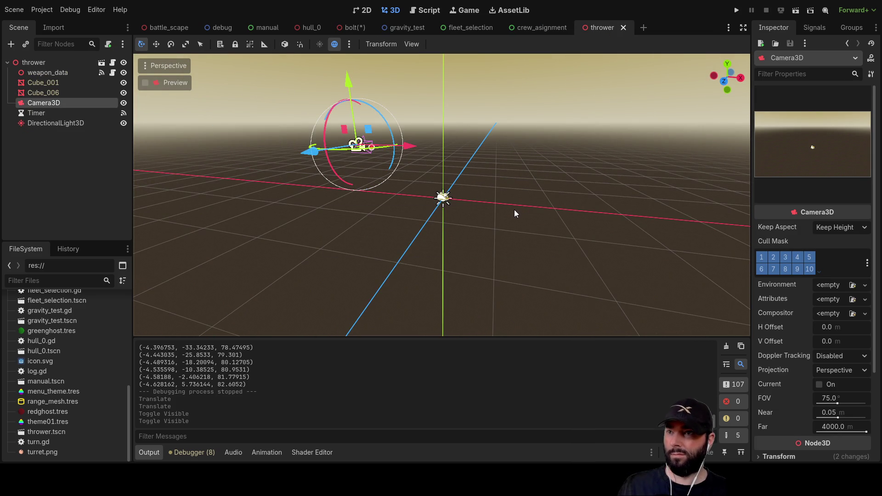
click(799, 12)
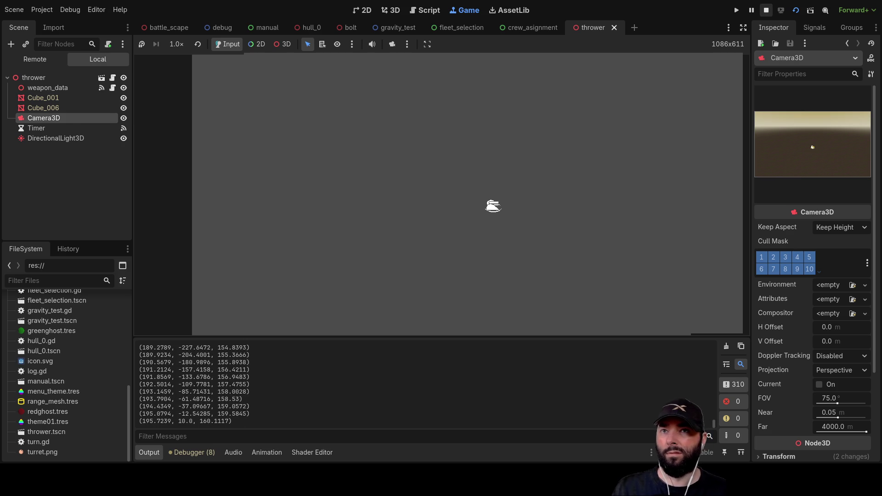
- Stop the game, raise the DirectionalLight3D well above the hull, and run the scene again
key(F8)
scroll(514, 184, up, 10)
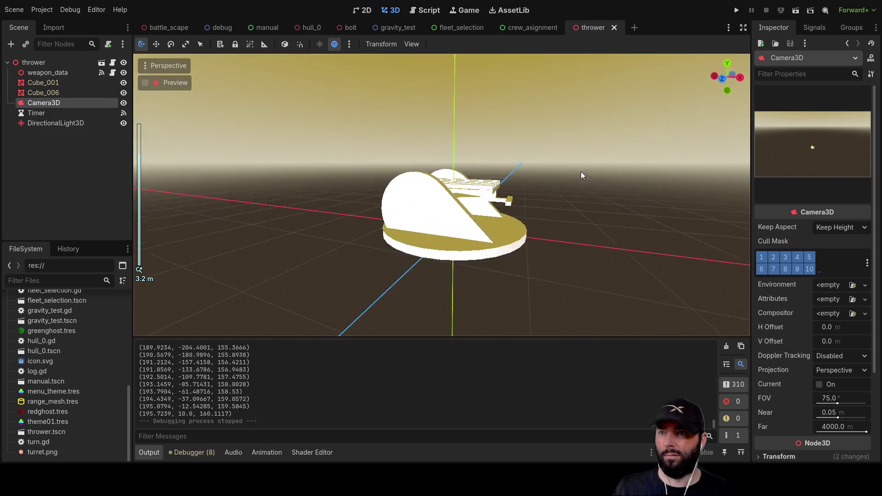
click(56, 123)
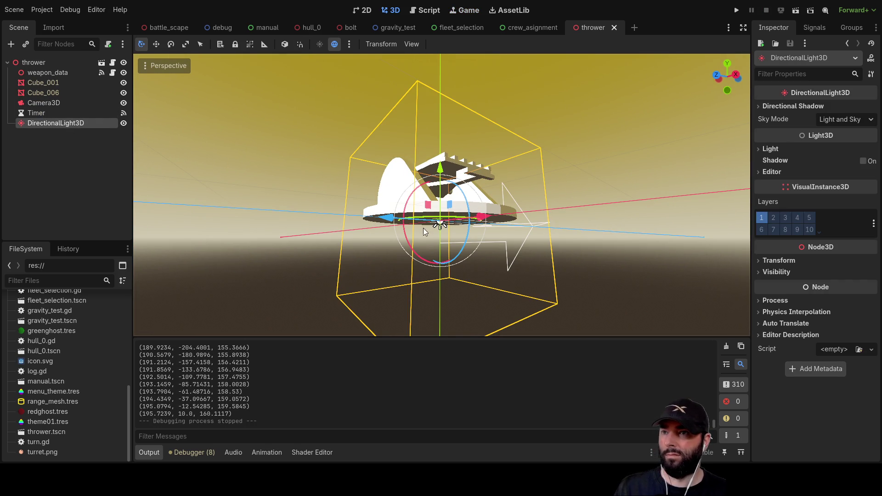
drag(440, 174, 443, 29)
scroll(483, 205, down, 8)
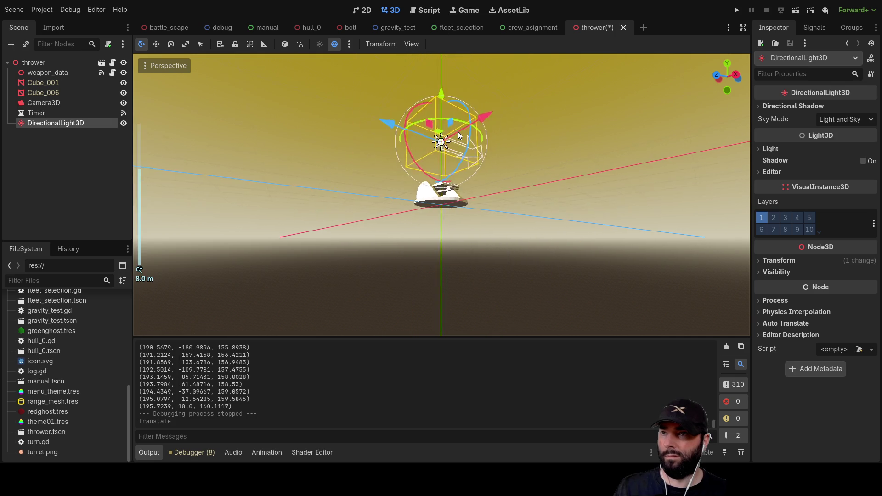
drag(443, 133, 443, 15)
scroll(449, 133, down, 12)
drag(449, 133, 447, 62)
drag(494, 112, 467, 132)
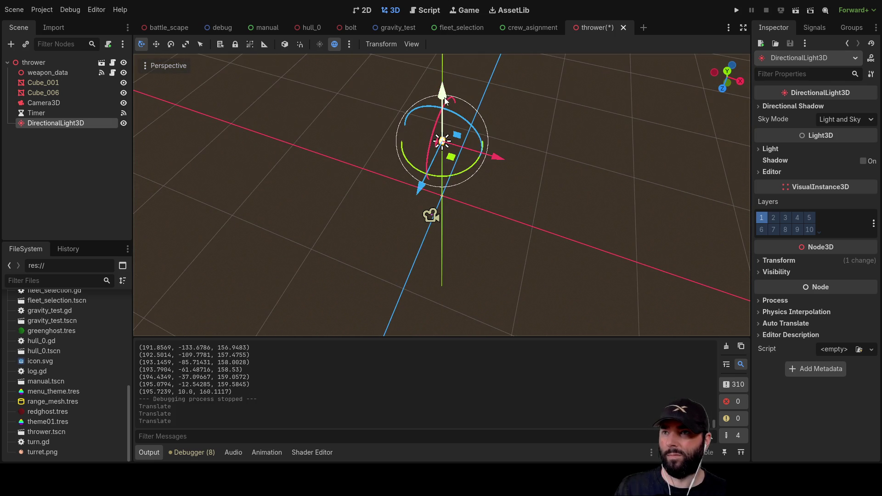
drag(447, 101, 447, 48)
click(796, 10)
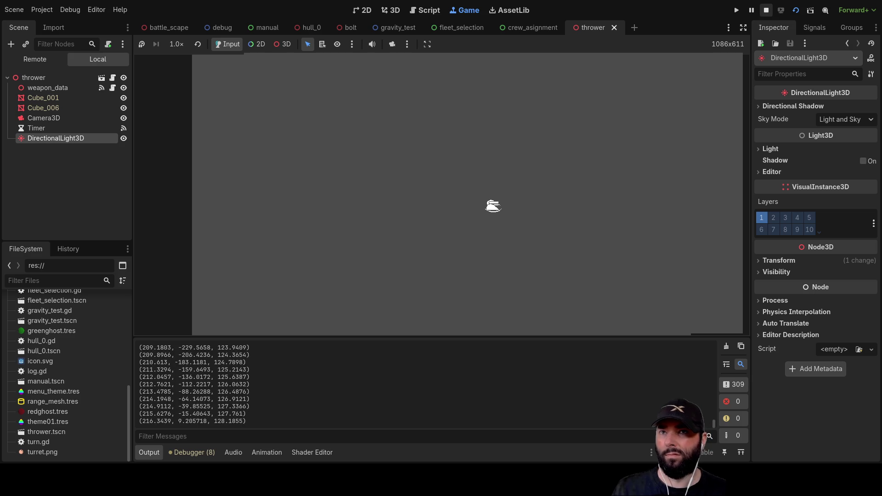
- Stop the test run, view the bolt.gd script, then switch to the bolt scene
key(F8)
drag(563, 209, 509, 145)
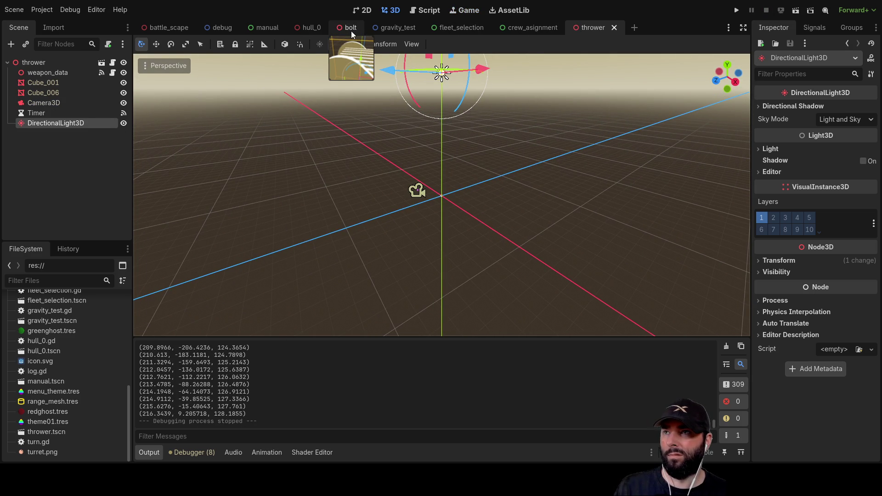
click(427, 10)
scroll(377, 253, down, 13)
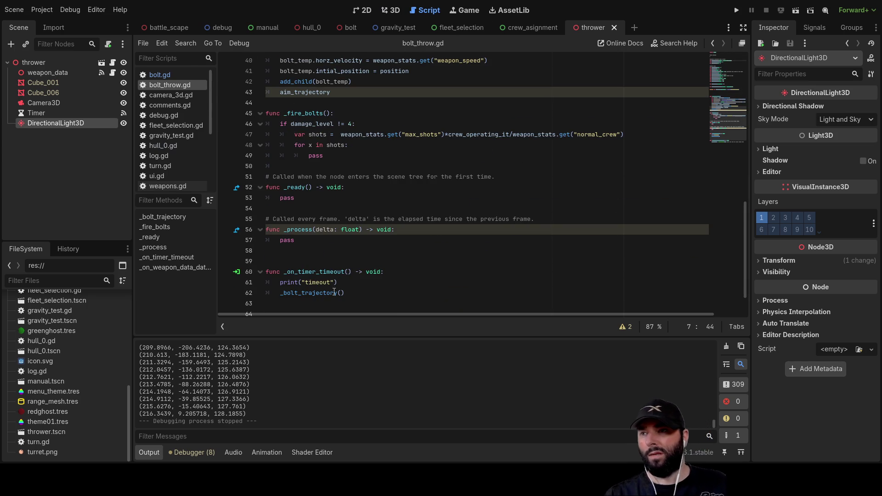
click(160, 75)
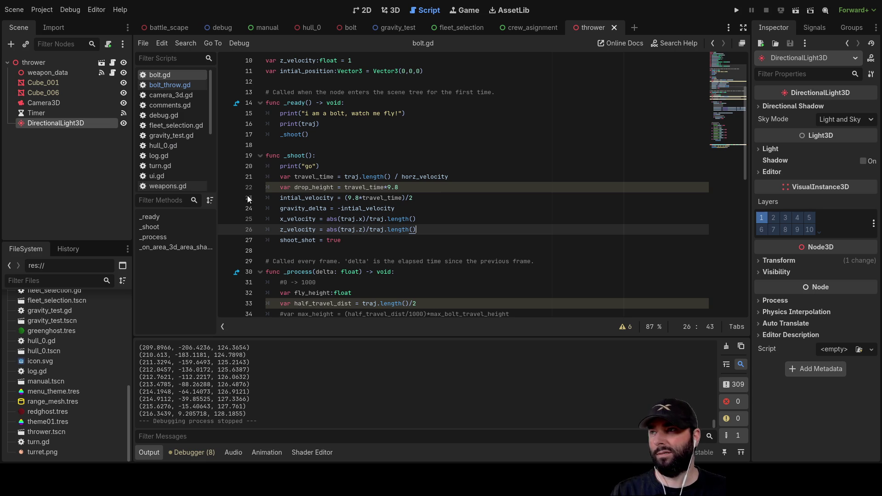
click(361, 27)
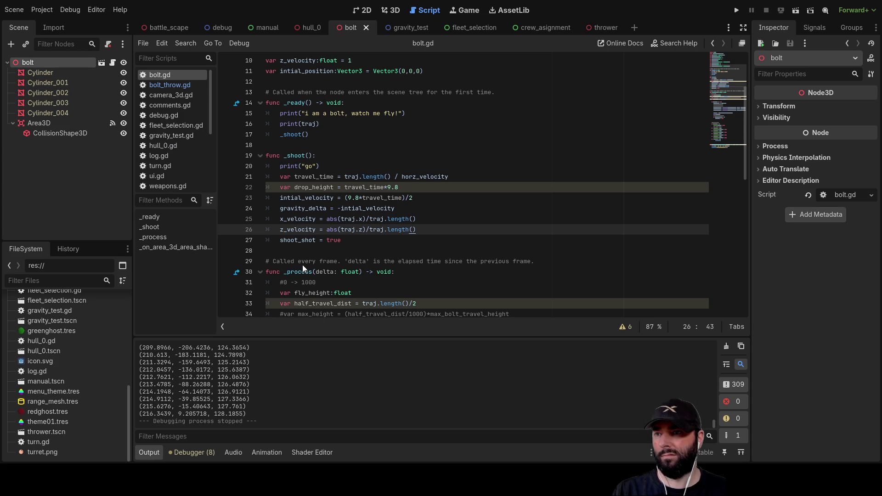
- Add a DirectionalLight3D to the bolt scene and raise it above the bolt
key(ctrl+shift+z)
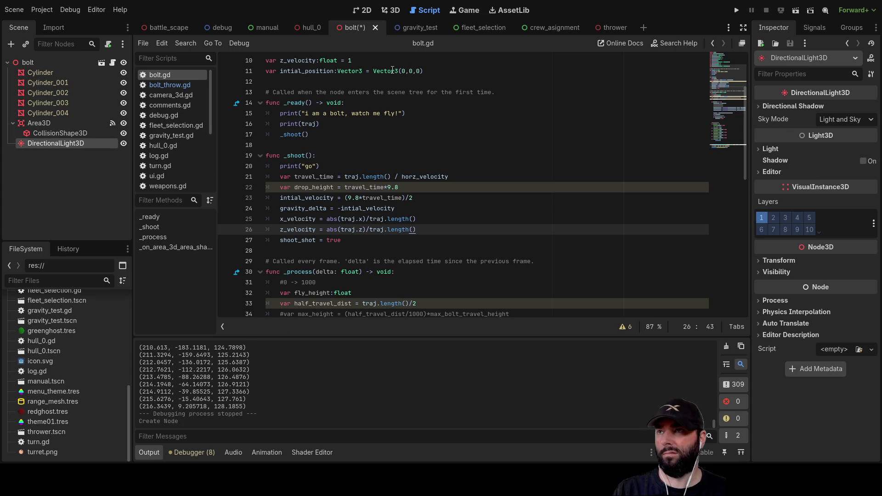
click(387, 9)
scroll(469, 94, up, 5)
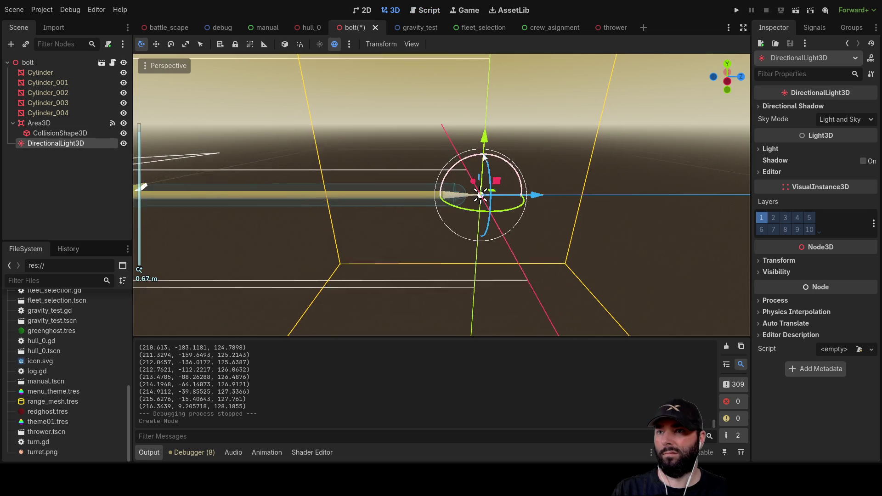
mouse_move(470, 95)
mouse_down()
mouse_move(528, 112)
mouse_move(395, 122)
mouse_up()
scroll(478, 122, down, 3)
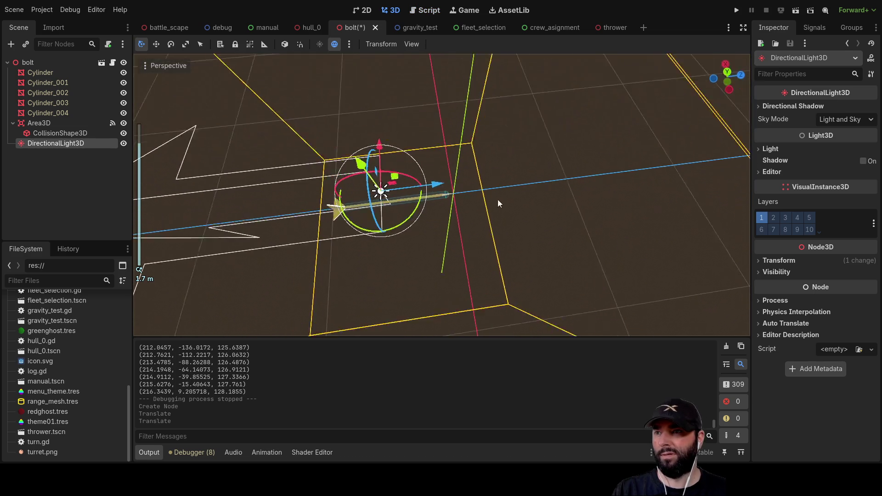
- Test-run the bolt scene, stop it, and return to the thrower scene
click(795, 11)
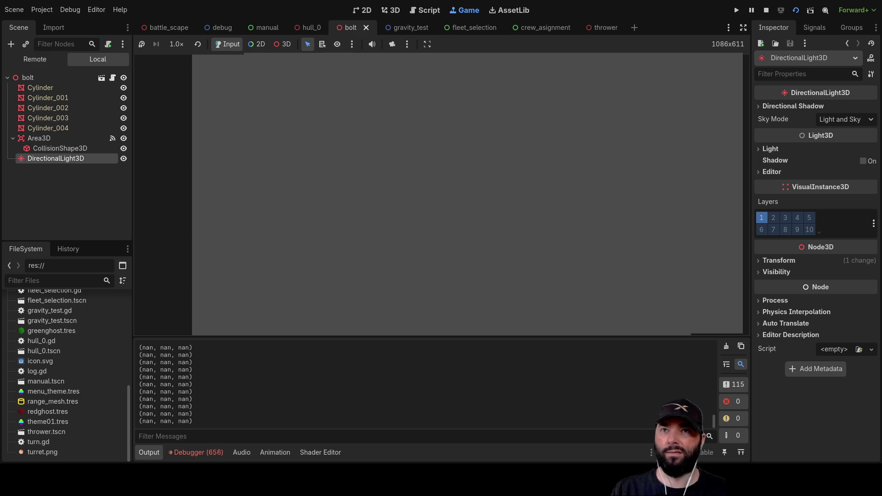
click(766, 10)
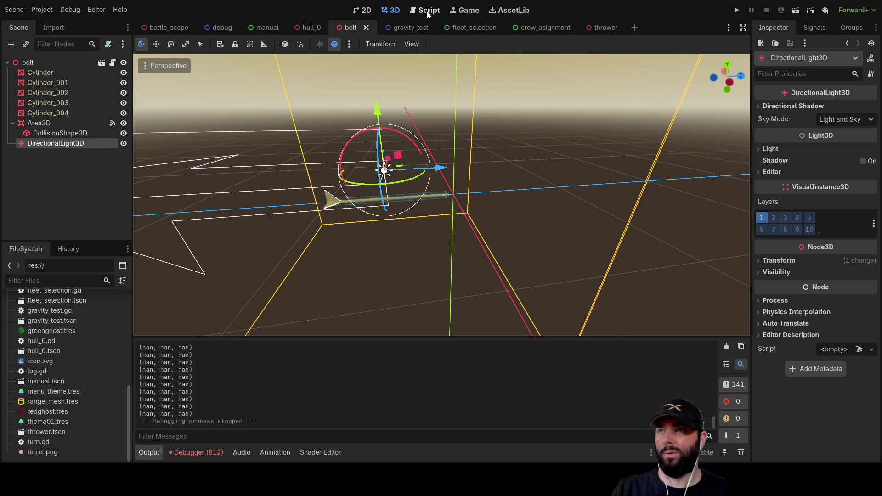
click(611, 28)
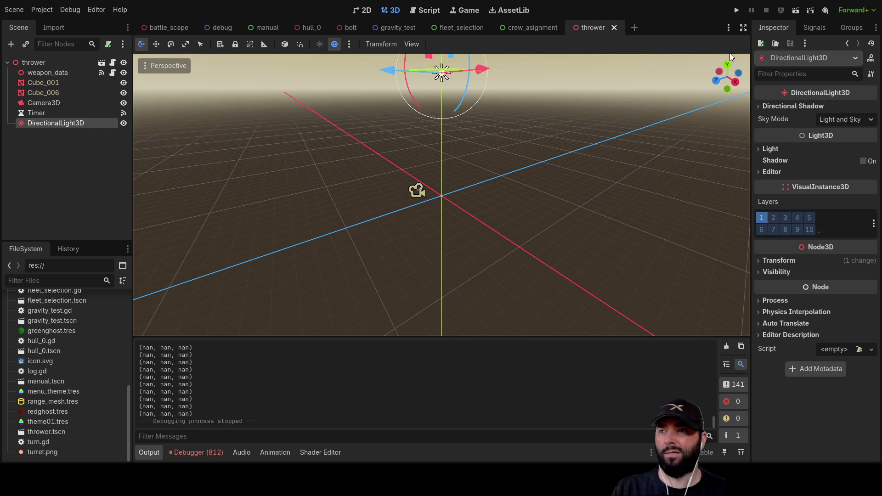
- Test-run the thrower scene, then open the thrower node's bolt_throw.gd script
click(794, 10)
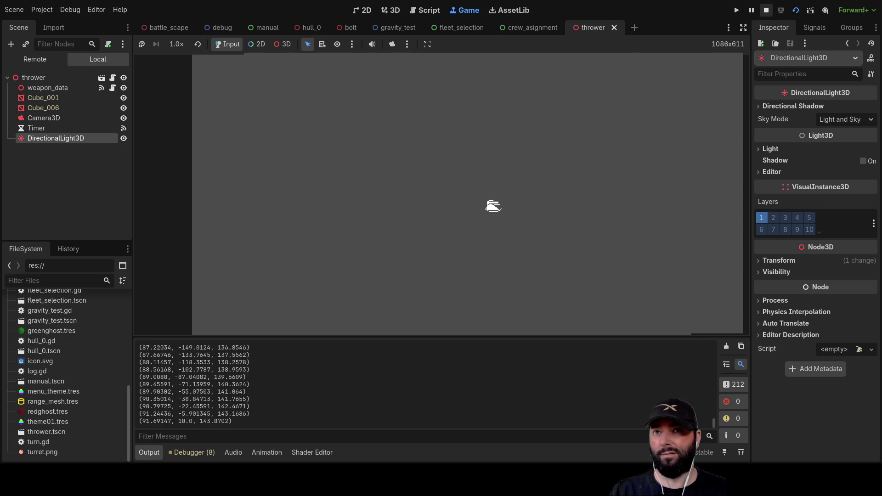
scroll(519, 161, up, 8)
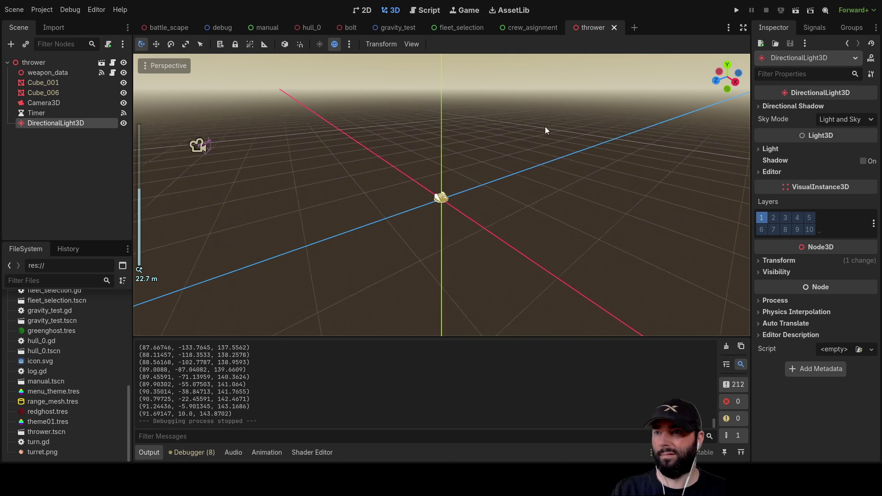
mouse_move(582, 167)
mouse_down()
mouse_move(522, 97)
mouse_move(406, 119)
mouse_move(313, 108)
mouse_move(699, 155)
mouse_move(353, 193)
mouse_move(450, 172)
mouse_move(392, 152)
mouse_move(409, 256)
mouse_up()
scroll(551, 174, down, 10)
scroll(409, 244, up, 8)
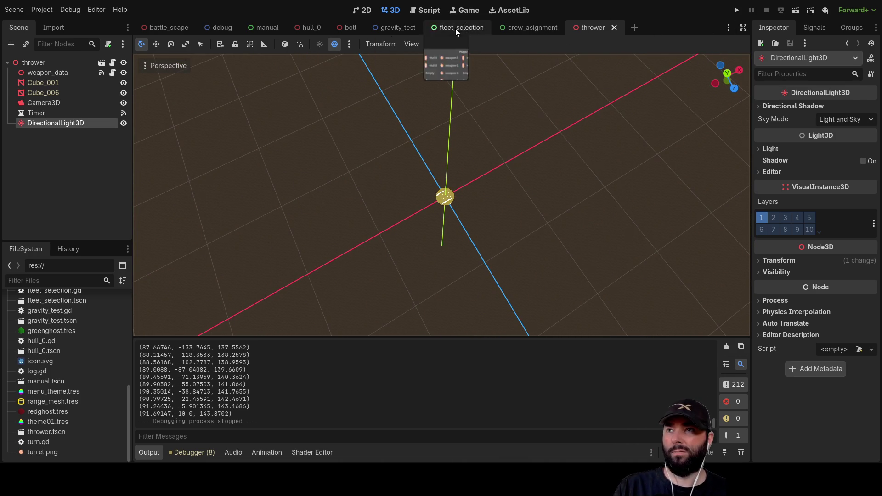
click(113, 64)
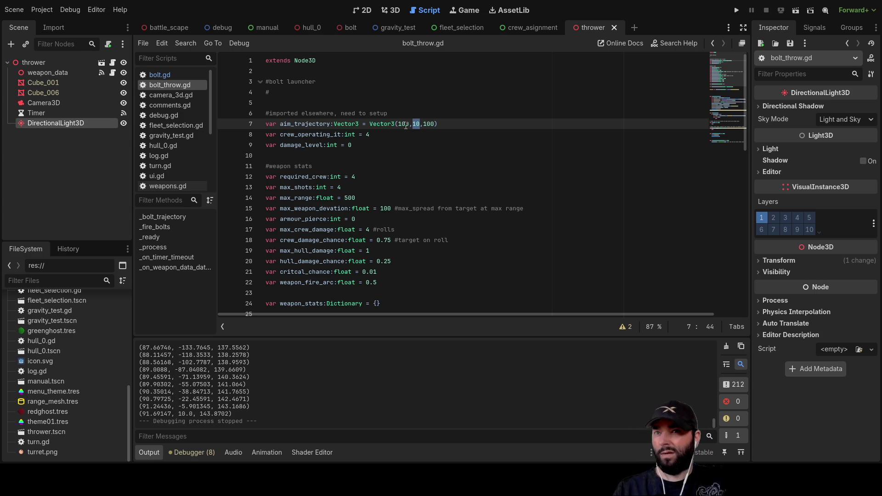
- Return to the thrower's 3D view and orbit and zoom around the hull and turret
click(390, 10)
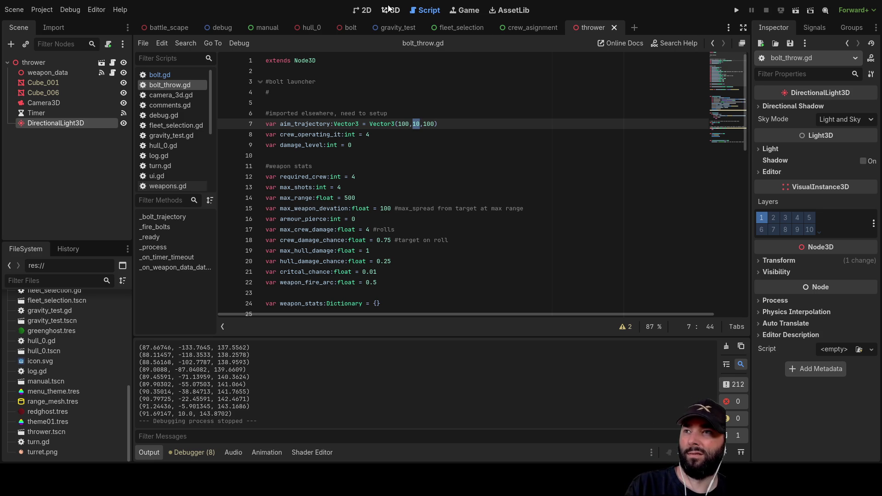
mouse_move(533, 199)
mouse_down()
mouse_move(635, 213)
mouse_move(559, 152)
mouse_move(522, 148)
mouse_move(485, 230)
mouse_move(542, 126)
mouse_move(531, 219)
mouse_move(543, 255)
mouse_up()
scroll(542, 127, up, 5)
scroll(543, 255, down, 15)
scroll(472, 192, up, 4)
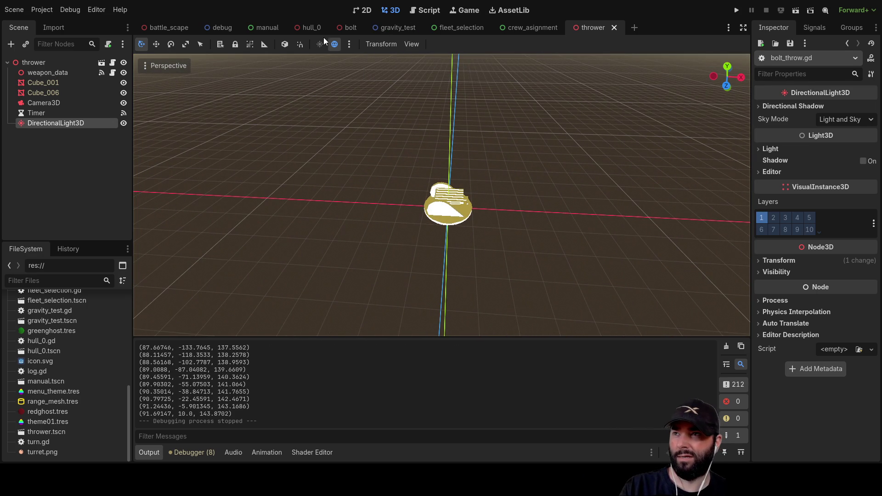
scroll(486, 222, up, 15)
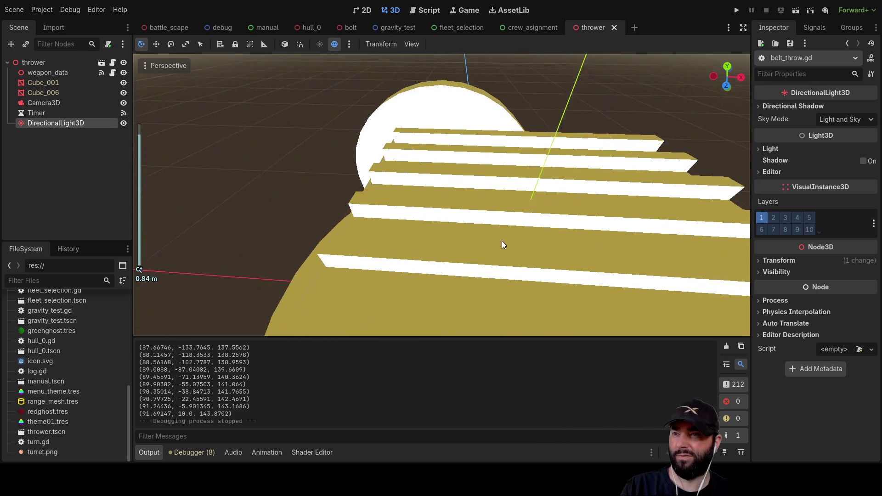
scroll(486, 182, down, 15)
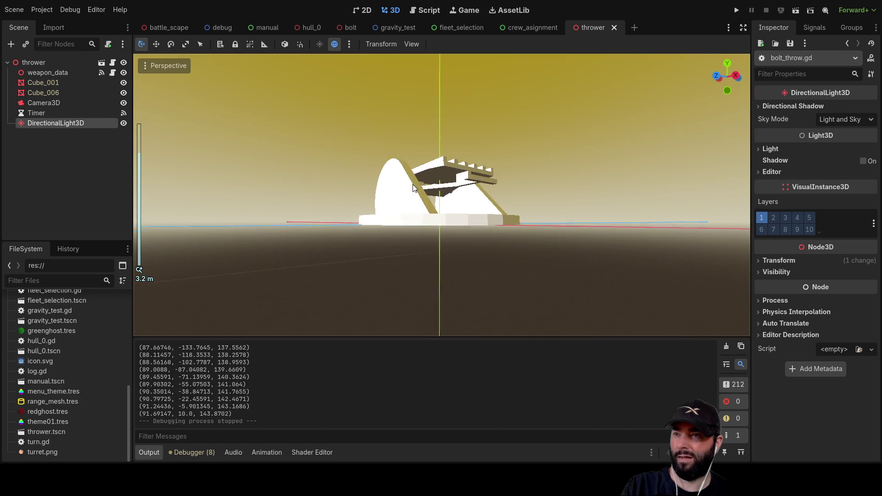
scroll(443, 187, up, 3)
mouse_move(443, 187)
mouse_down()
mouse_move(469, 231)
mouse_move(472, 145)
mouse_move(467, 247)
mouse_move(551, 174)
mouse_up()
scroll(478, 222, down, 3)
scroll(522, 261, up, 5)
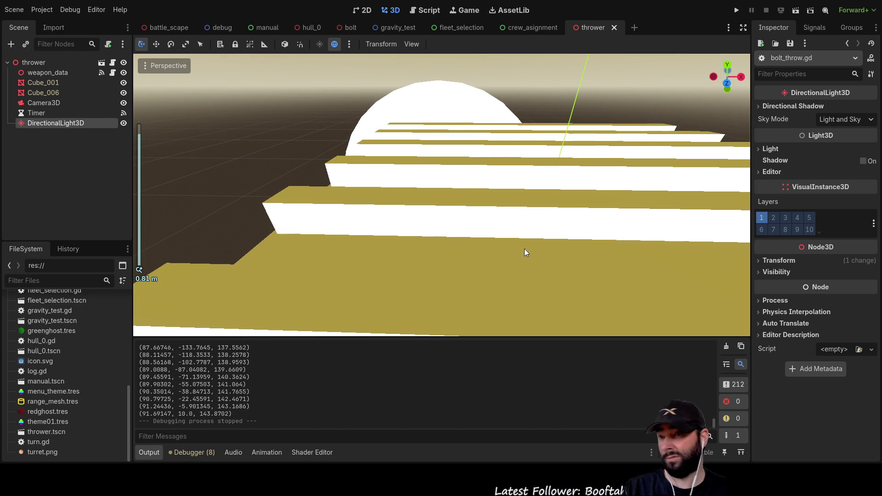
scroll(415, 281, down, 5)
scroll(420, 238, down, 5)
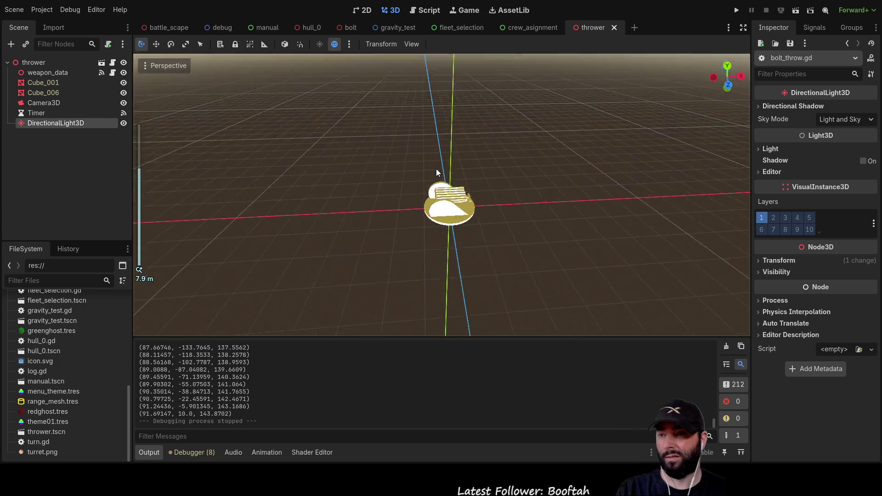
scroll(486, 235, up, 7)
scroll(467, 152, up, 3)
mouse_move(467, 152)
mouse_down()
mouse_move(506, 250)
mouse_move(492, 257)
mouse_move(500, 298)
mouse_up()
scroll(492, 258, down, 5)
scroll(494, 266, up, 4)
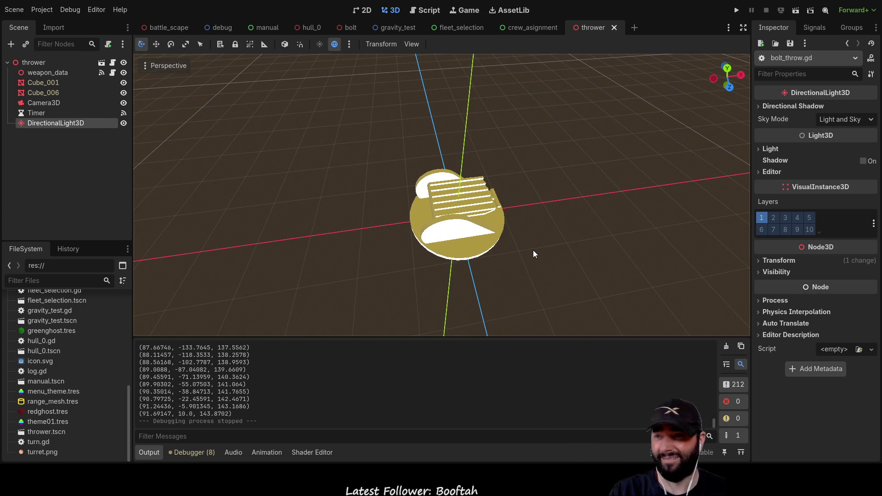
click(452, 241)
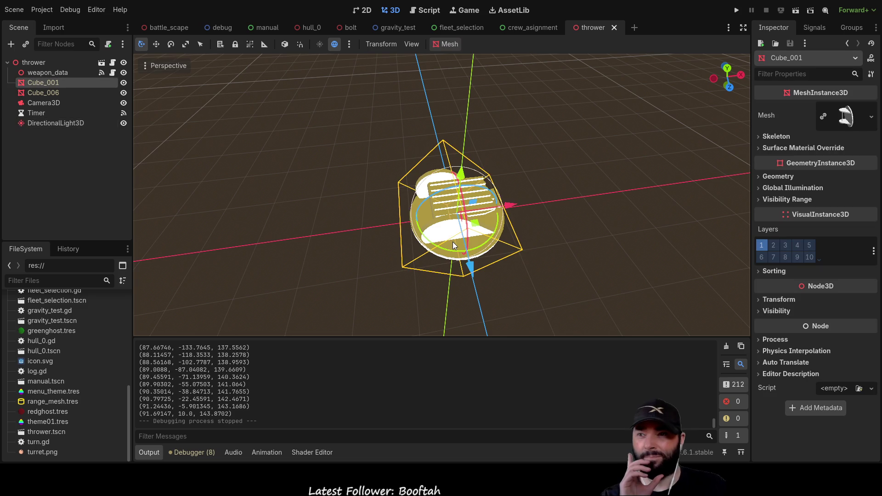
- Expand Cube_001's Transform and drag the mesh along X to about 103.0
mouse_move(606, 262)
mouse_down()
mouse_move(569, 174)
mouse_move(440, 161)
mouse_move(562, 247)
mouse_up()
scroll(565, 259, up, 3)
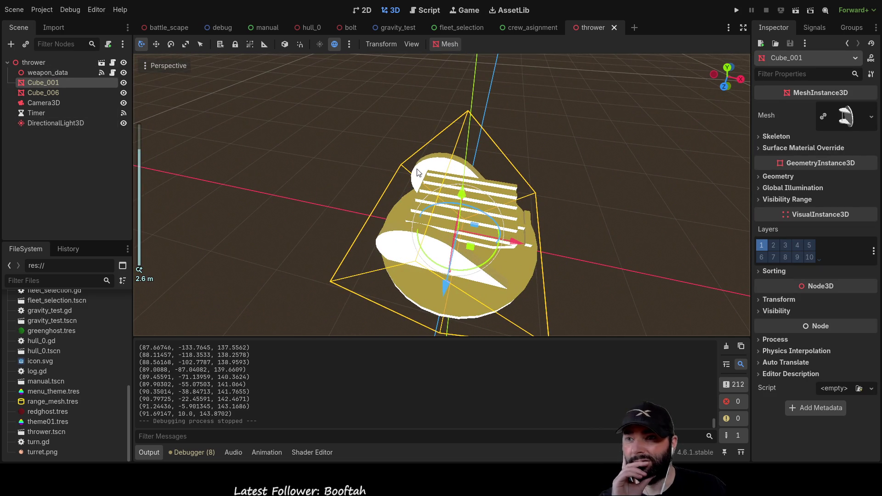
scroll(575, 193, down, 5)
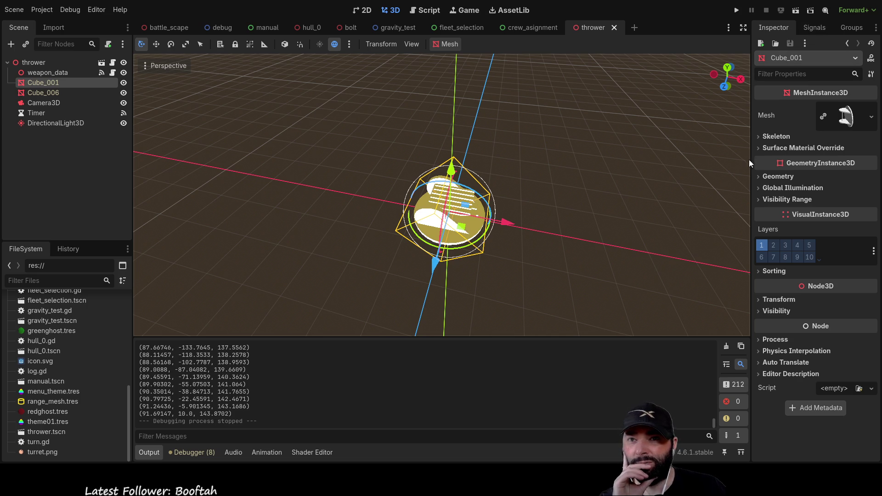
click(758, 300)
scroll(636, 272, down, 5)
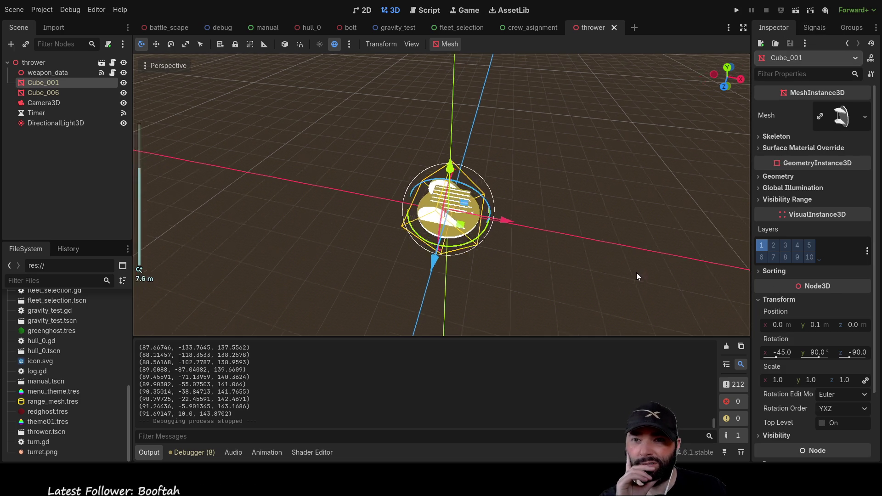
drag(606, 158, 617, 186)
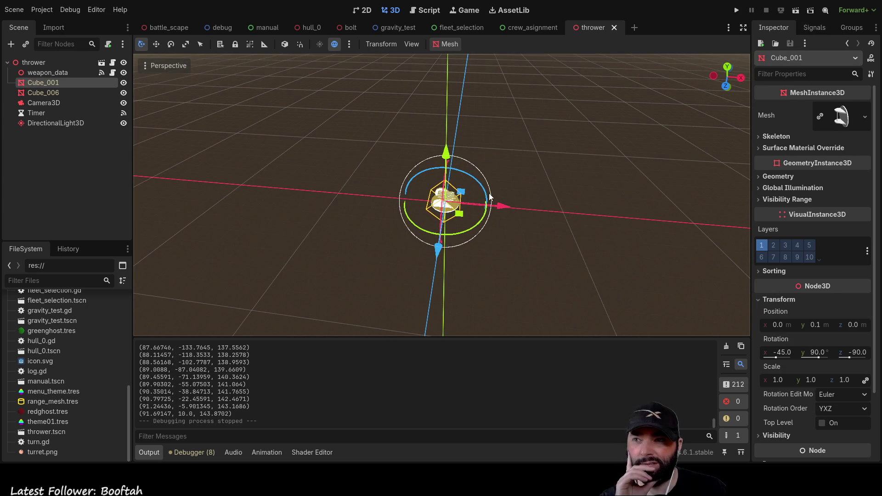
drag(500, 205, 682, 222)
scroll(535, 225, down, 5)
mouse_move(534, 225)
mouse_down()
mouse_move(479, 102)
mouse_move(464, 138)
mouse_up()
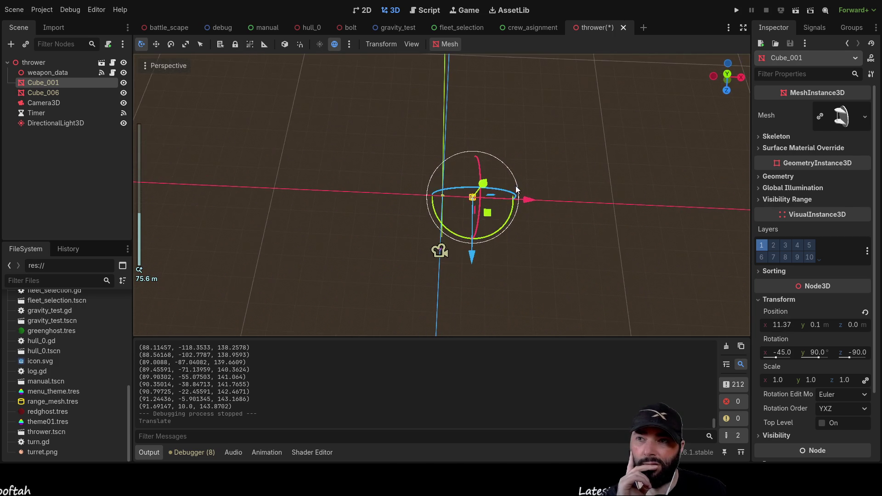
drag(560, 213, 769, 227)
- Drag Cube_001 along Z to about 104.4
scroll(593, 238, down, 5)
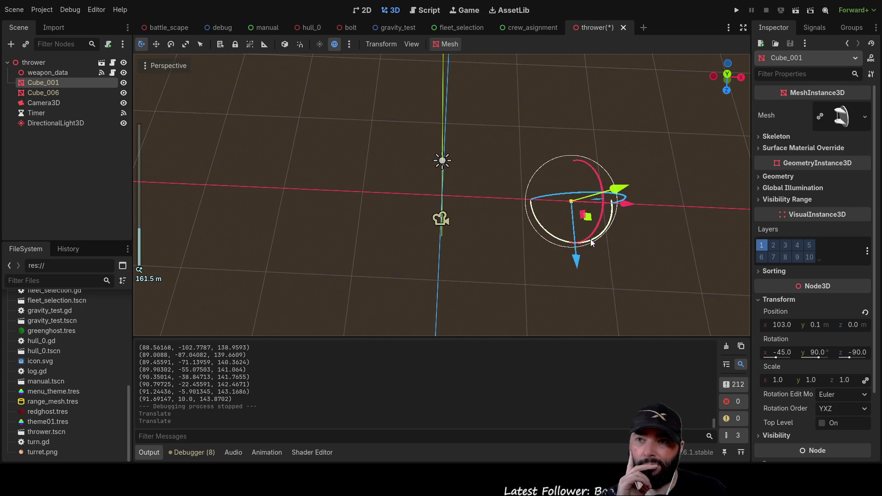
drag(577, 258, 580, 181)
mouse_move(540, 259)
mouse_down()
mouse_move(545, 206)
mouse_move(572, 199)
mouse_move(618, 398)
mouse_move(525, 305)
mouse_move(538, 247)
mouse_move(649, 176)
mouse_up()
scroll(539, 247, down, 2)
mouse_move(559, 134)
mouse_down()
mouse_move(616, 138)
mouse_move(579, 142)
mouse_move(589, 143)
mouse_up()
mouse_move(546, 237)
mouse_down()
mouse_move(392, 140)
mouse_move(467, 154)
mouse_move(526, 125)
mouse_move(492, 162)
mouse_move(445, 180)
mouse_move(476, 192)
mouse_up()
scroll(467, 154, up, 3)
- Select Camera3D and move it along the Z axis with G then Z
click(444, 177)
key(g)
key(z)
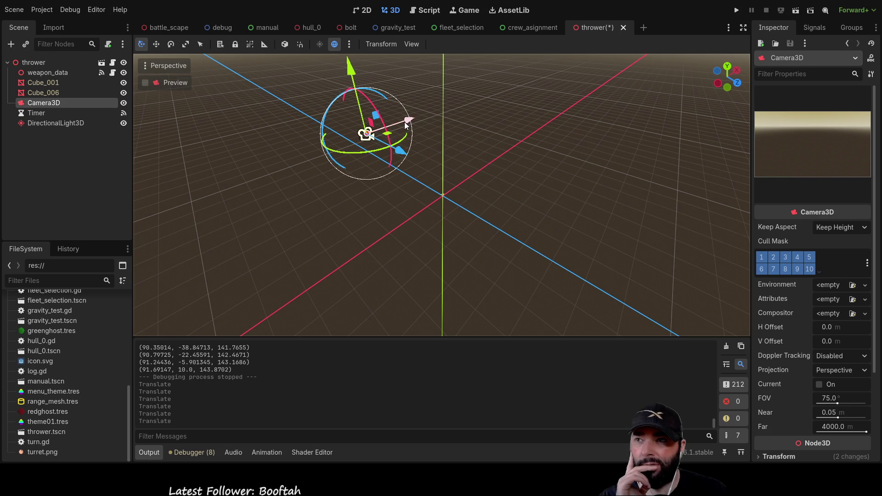
click(464, 186)
drag(464, 185, 547, 169)
key(f)
mouse_move(469, 186)
mouse_down()
mouse_move(434, 189)
mouse_move(435, 181)
mouse_move(482, 191)
mouse_up()
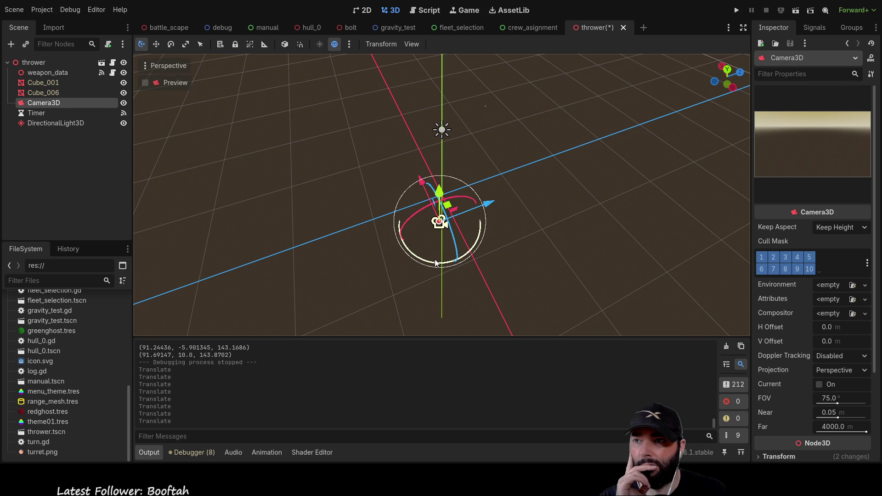
- Rotate the camera about its vertical Y axis with R then Y
key(r)
key(y)
click(390, 180)
scroll(471, 246, up, 3)
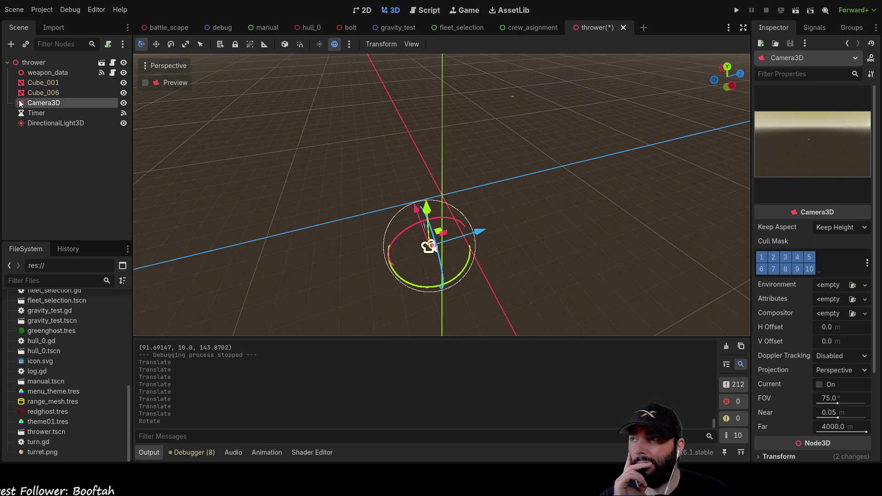
key(f)
scroll(514, 223, up, 3)
mouse_move(514, 222)
mouse_down()
mouse_move(552, 179)
mouse_move(553, 161)
mouse_up()
mouse_move(492, 185)
mouse_down()
mouse_move(473, 255)
mouse_move(448, 193)
mouse_move(474, 67)
mouse_up()
- Drag the camera up and to the right, checking it against the horizon
drag(567, 131, 466, 153)
key(f)
mouse_move(516, 188)
mouse_down()
mouse_move(446, 205)
mouse_move(462, 117)
mouse_move(464, 133)
mouse_move(446, 146)
mouse_move(446, 131)
mouse_up()
scroll(544, 236, down, 3)
mouse_move(585, 148)
mouse_down()
mouse_move(544, 236)
mouse_move(556, 212)
mouse_move(352, 145)
mouse_up()
scroll(454, 209, up, 4)
mouse_move(455, 211)
mouse_down()
mouse_move(373, 188)
mouse_move(412, 202)
mouse_up()
- Shift the camera along X and raise it along Y, then select Cube_001
scroll(451, 198, up, 10)
scroll(451, 200, down, 8)
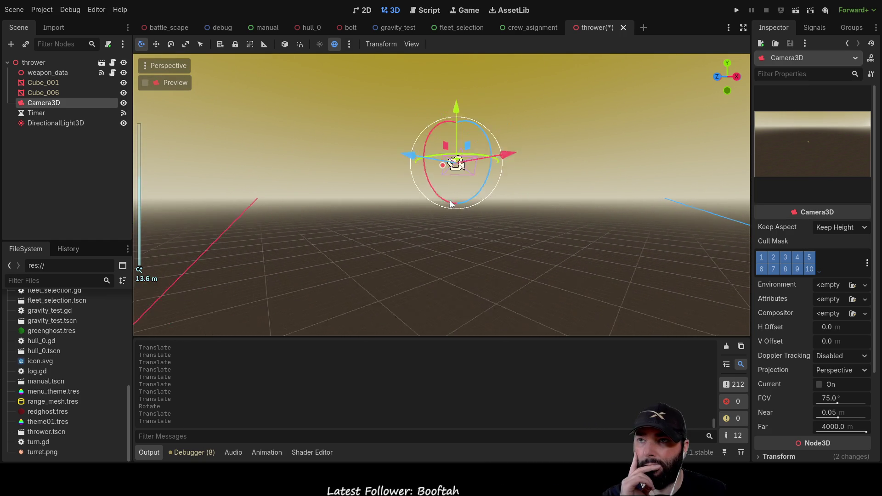
mouse_move(457, 216)
mouse_down()
mouse_move(420, 267)
mouse_move(417, 246)
mouse_up()
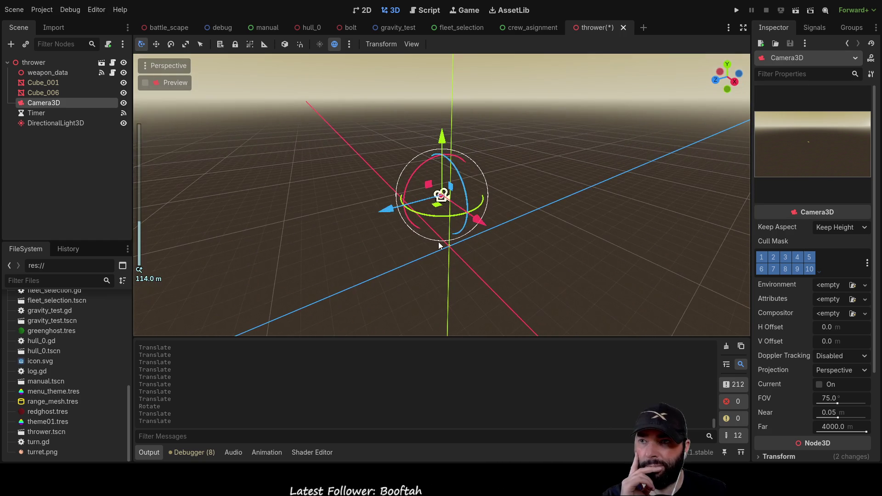
mouse_move(480, 226)
mouse_down()
mouse_move(493, 241)
mouse_move(484, 194)
mouse_up()
drag(452, 147, 455, 221)
scroll(543, 265, up, 5)
mouse_move(543, 266)
mouse_down()
mouse_move(538, 216)
mouse_move(506, 192)
mouse_move(429, 203)
mouse_move(406, 169)
mouse_move(343, 184)
mouse_up()
scroll(343, 183, down, 8)
click(54, 84)
- Set Cube_001's Position X and Z to 0, leaving Y at 0.1
key(f)
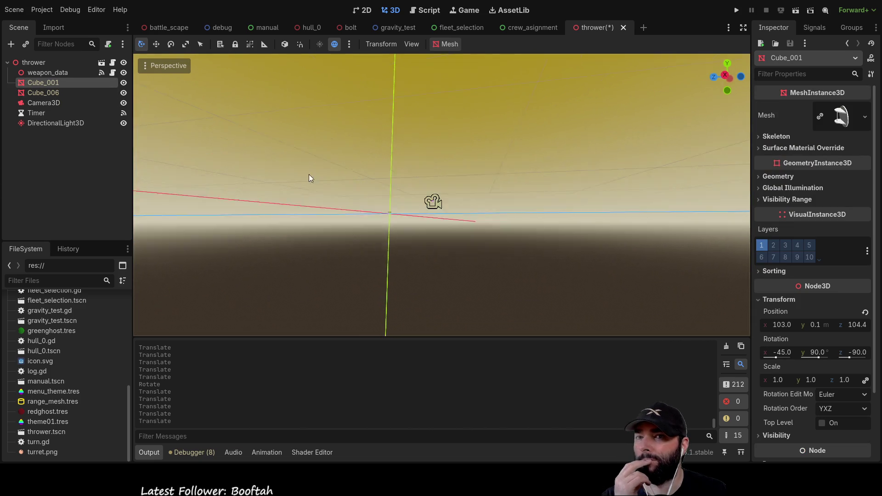
click(783, 325)
text(0)
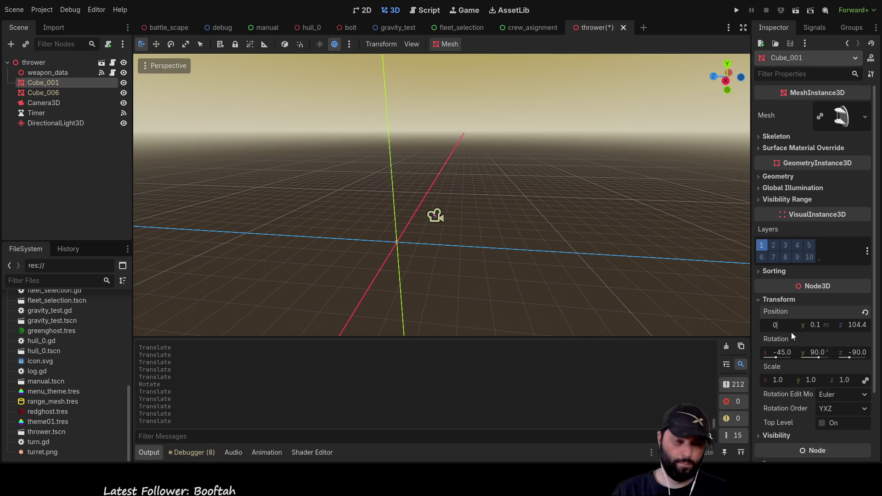
key(Return)
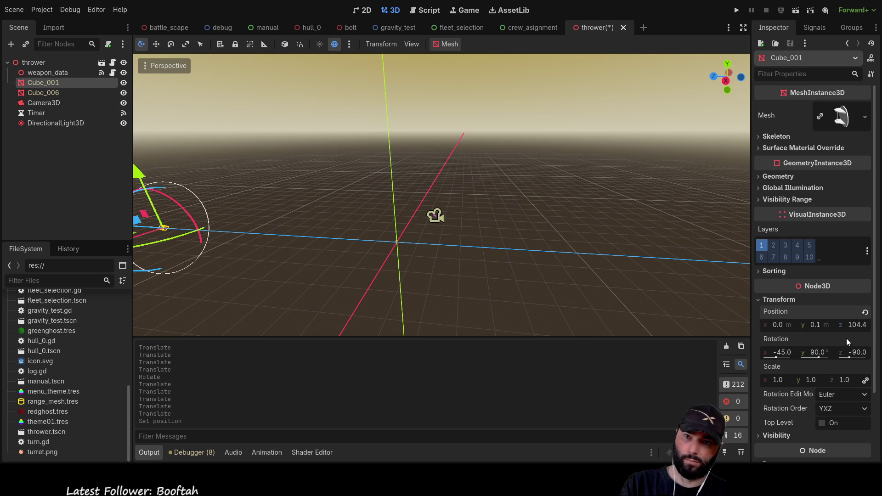
click(855, 326)
text(0)
key(Return)
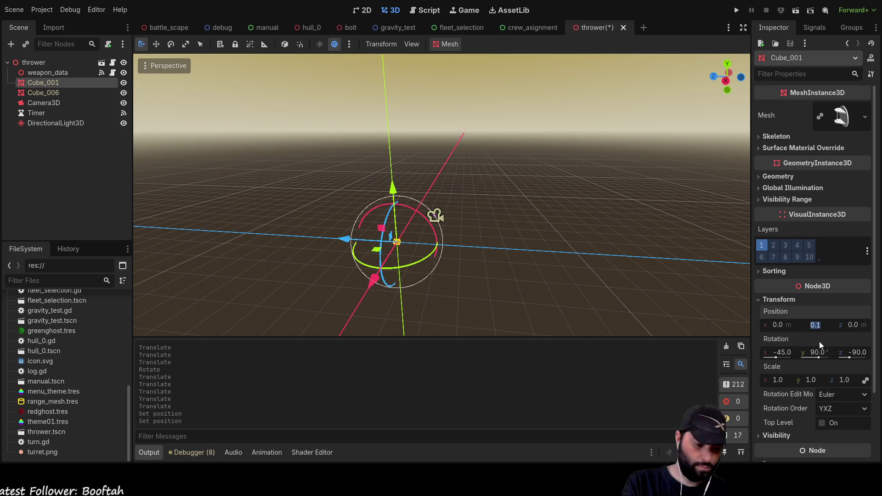
- Frame Cube_001 in the viewport, then select the Camera3D
scroll(492, 290, up, 10)
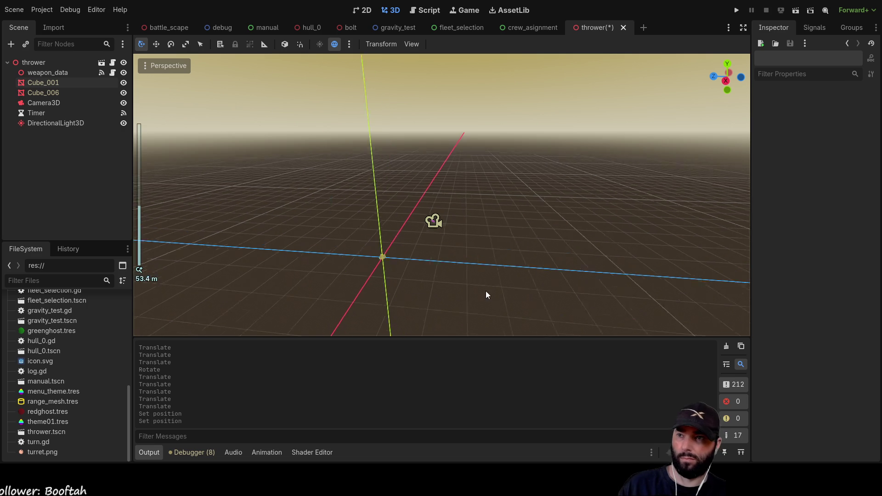
scroll(456, 288, down, 10)
double_click(26, 85)
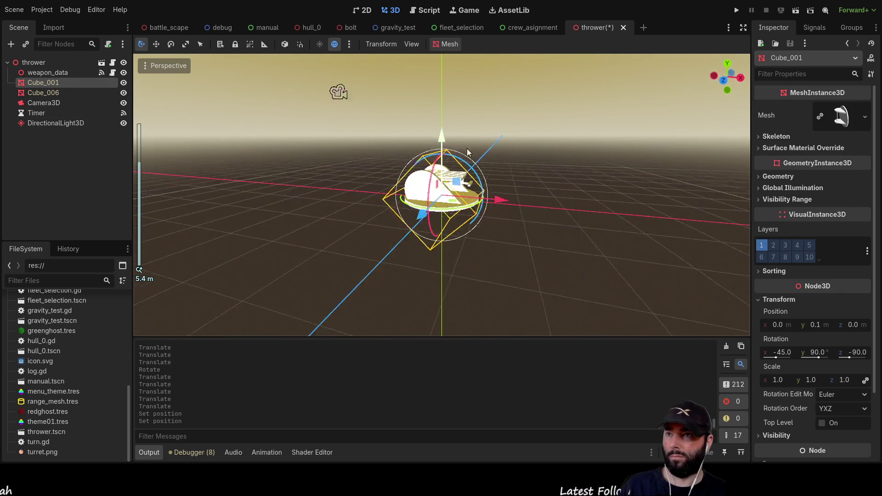
scroll(381, 206, down, 10)
scroll(380, 207, up, 5)
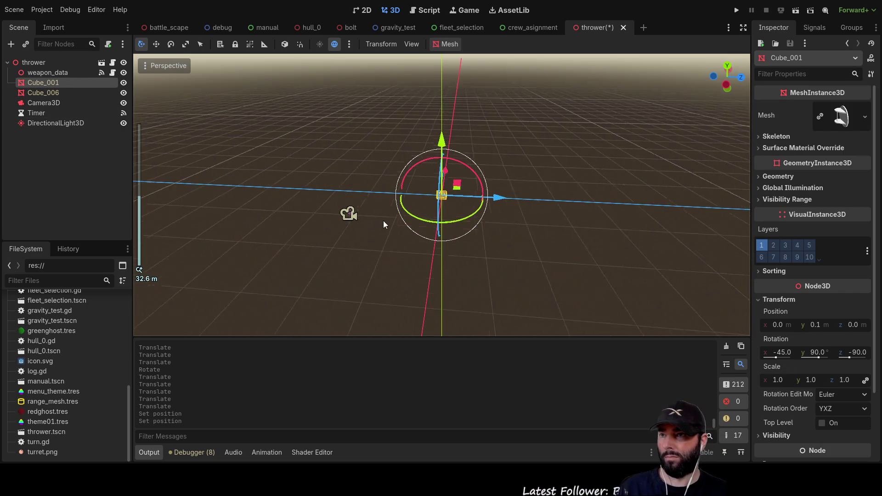
click(295, 224)
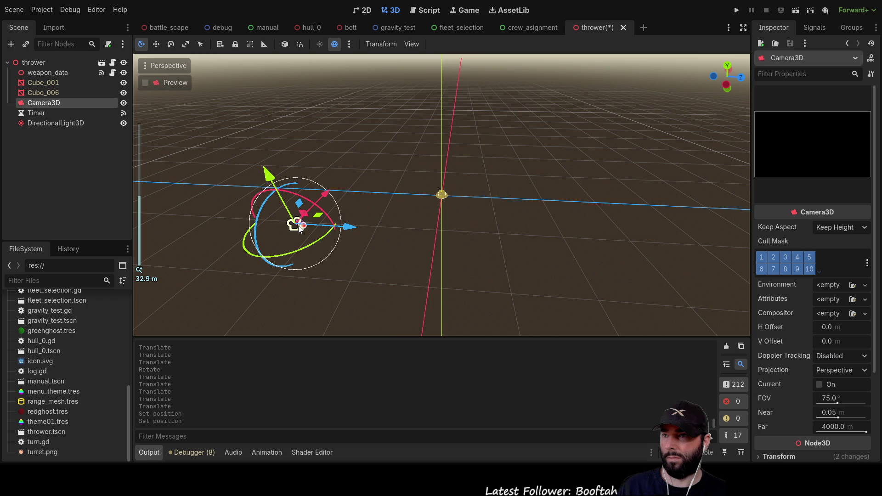
- Move and rotate the Camera3D with the gizmo so it aims at the turret
mouse_move(440, 284)
mouse_down()
mouse_move(498, 250)
mouse_move(436, 234)
mouse_move(395, 160)
mouse_move(400, 169)
mouse_up()
mouse_move(475, 191)
mouse_down()
mouse_move(489, 184)
mouse_move(513, 132)
mouse_up()
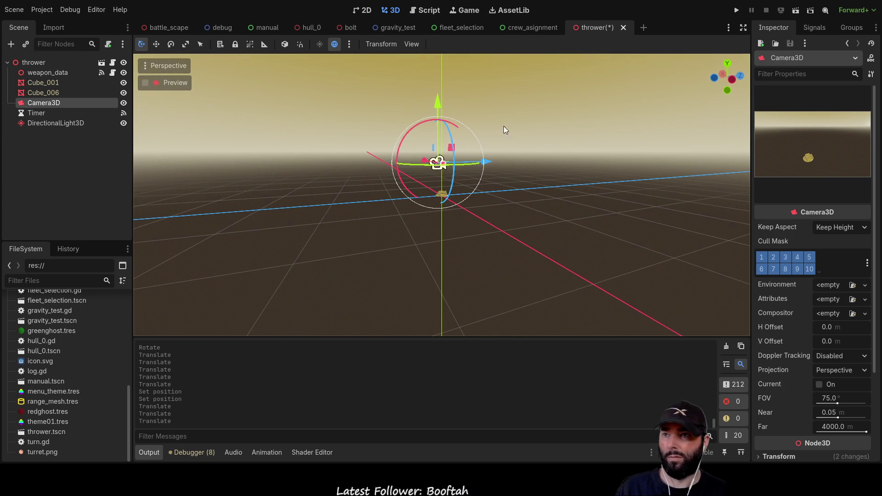
mouse_move(437, 102)
mouse_down()
mouse_move(438, 133)
mouse_move(464, 184)
mouse_move(430, 229)
mouse_move(340, 213)
mouse_move(359, 219)
mouse_up()
scroll(559, 181, up, 5)
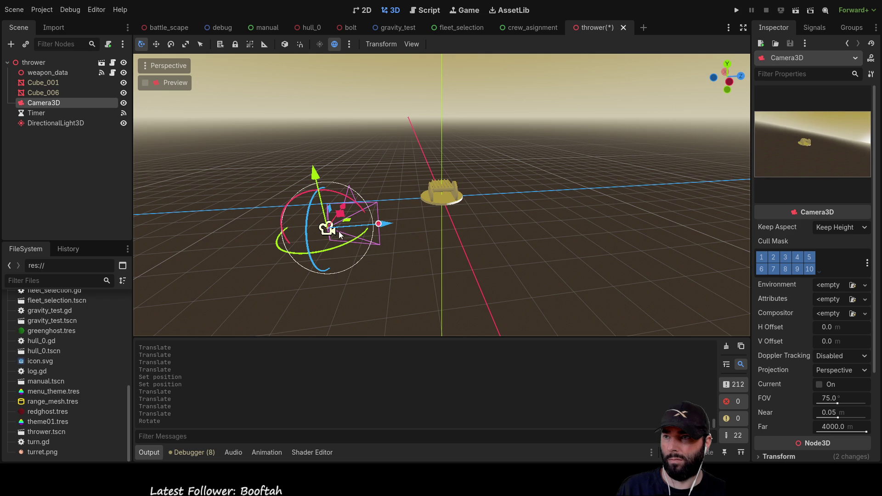
mouse_move(307, 240)
mouse_down()
mouse_move(311, 249)
mouse_move(324, 241)
mouse_up()
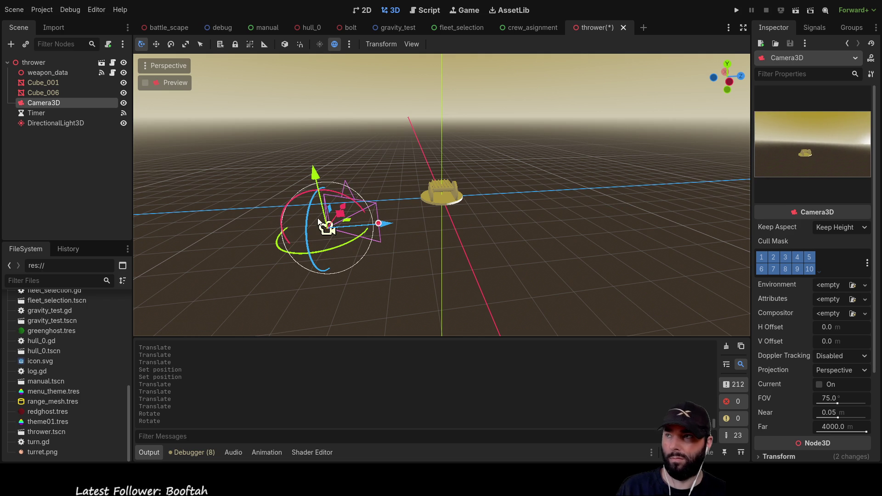
scroll(808, 330, down, 3)
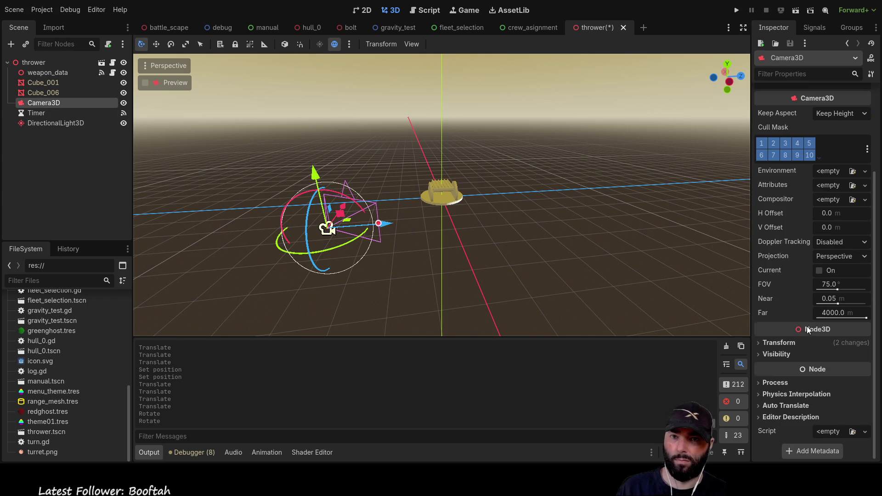
- Set the camera's Rotation Z to 0 in Transform, undoing a Position Z change
click(761, 343)
click(851, 369)
text(0)
key(Return)
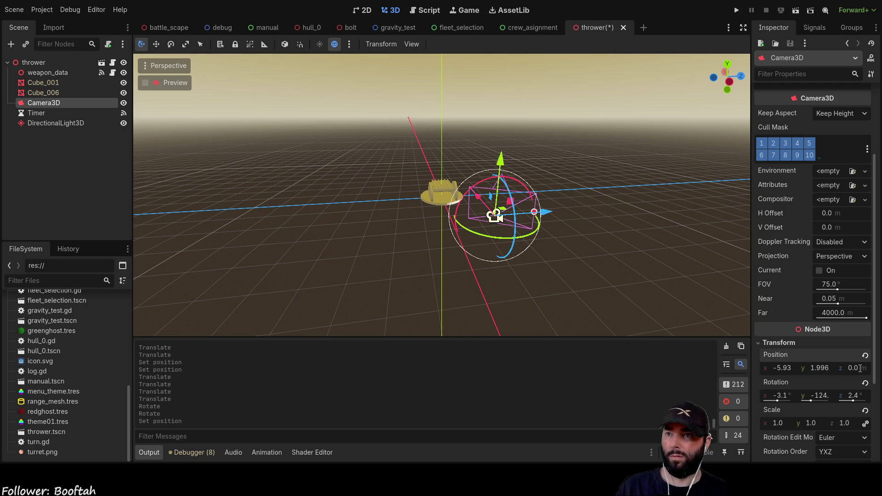
key(ctrl+z)
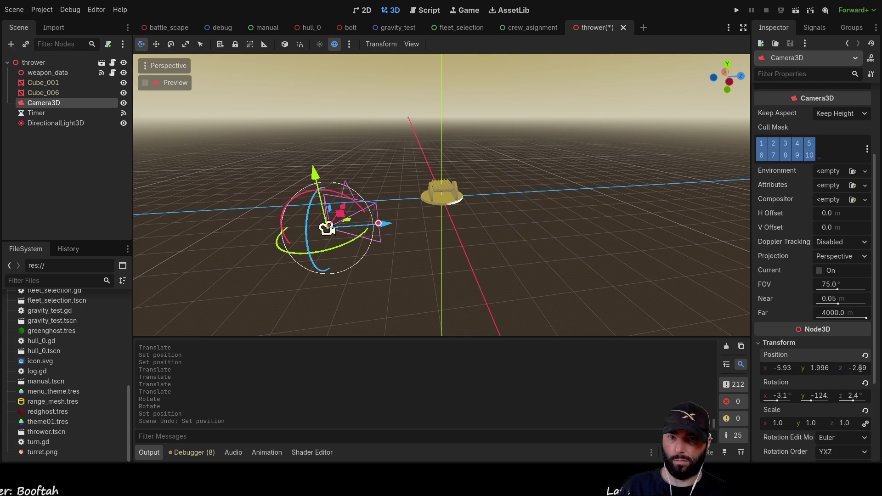
click(854, 398)
key(Return)
- Reselect Camera3D and run the thrower scene with F6
click(387, 162)
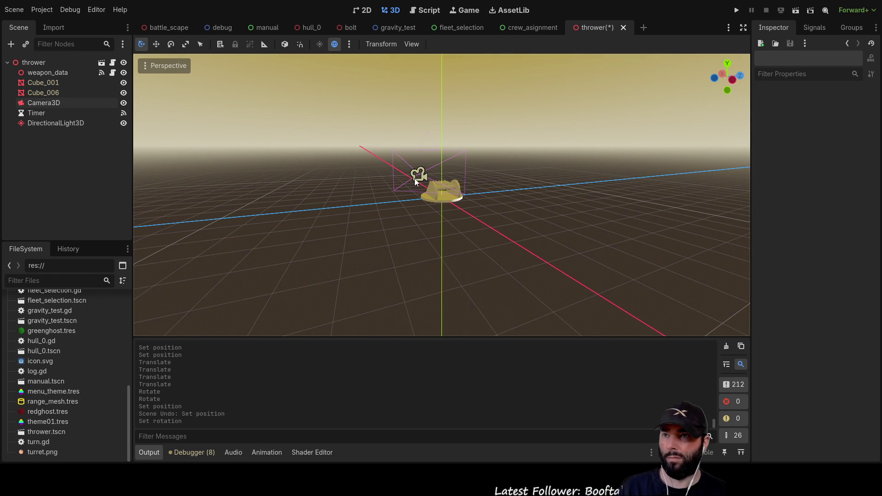
click(419, 177)
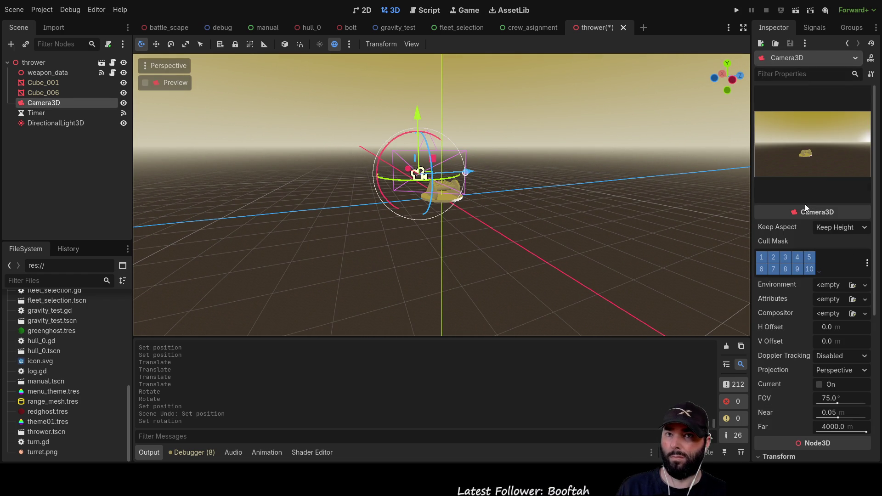
key(F6)
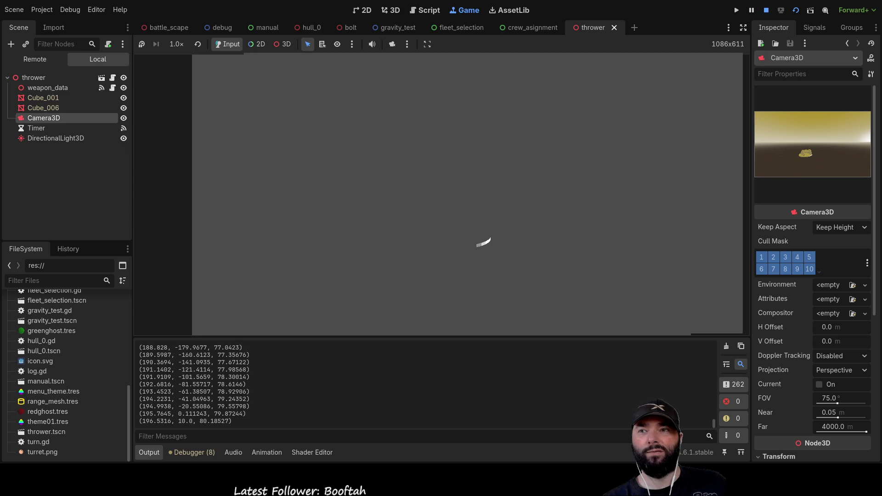
- Stop the test run and centre the view on the camera
click(766, 9)
mouse_move(452, 213)
mouse_down()
mouse_move(284, 187)
mouse_move(465, 167)
mouse_move(436, 176)
mouse_up()
key(f)
scroll(516, 165, down, 10)
- Select the DirectionalLight3D and shift it along its X axis
mouse_move(581, 124)
mouse_down()
mouse_move(457, 157)
mouse_move(440, 148)
mouse_move(508, 115)
mouse_move(444, 127)
mouse_move(463, 104)
mouse_move(439, 92)
mouse_move(440, 79)
mouse_move(441, 112)
mouse_up()
scroll(448, 130, up, 3)
click(441, 98)
scroll(441, 98, down, 6)
drag(482, 163, 521, 161)
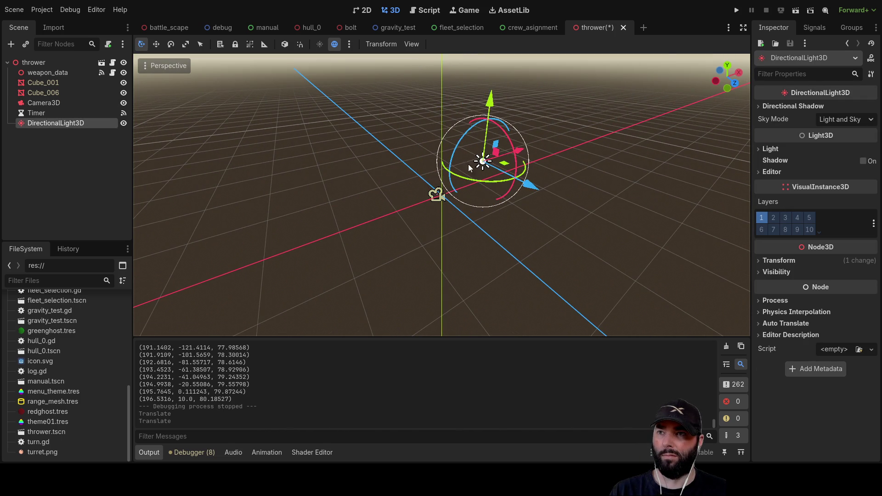
- Switch to the bolt scene and select its Cylinder_001 mesh
scroll(394, 222, up, 8)
scroll(399, 226, up, 15)
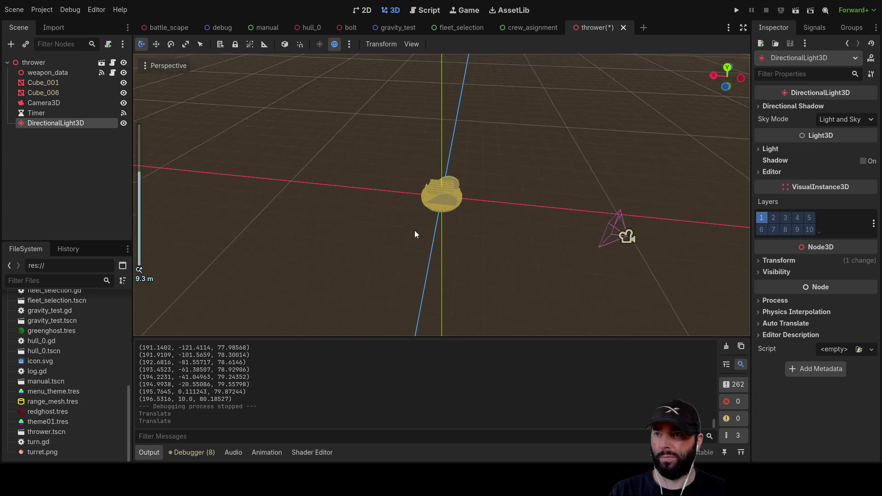
mouse_move(464, 218)
mouse_down()
mouse_move(556, 122)
mouse_move(379, 131)
mouse_move(246, 168)
mouse_move(565, 301)
mouse_up()
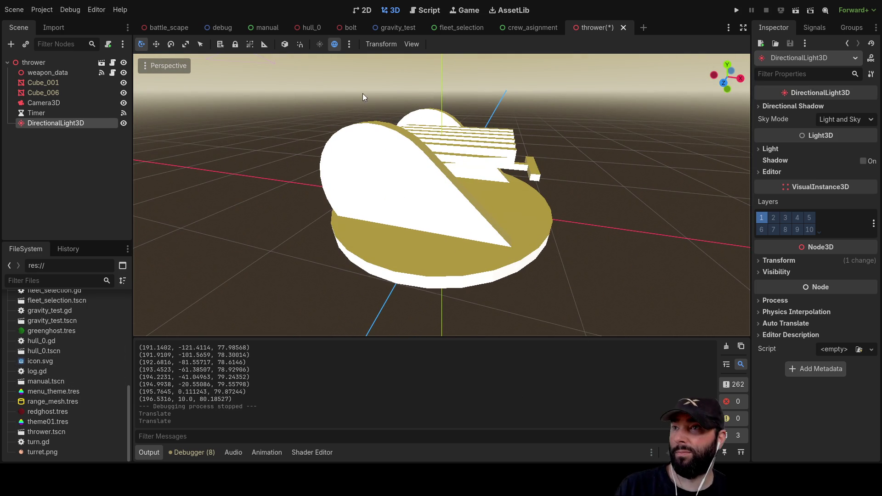
click(350, 28)
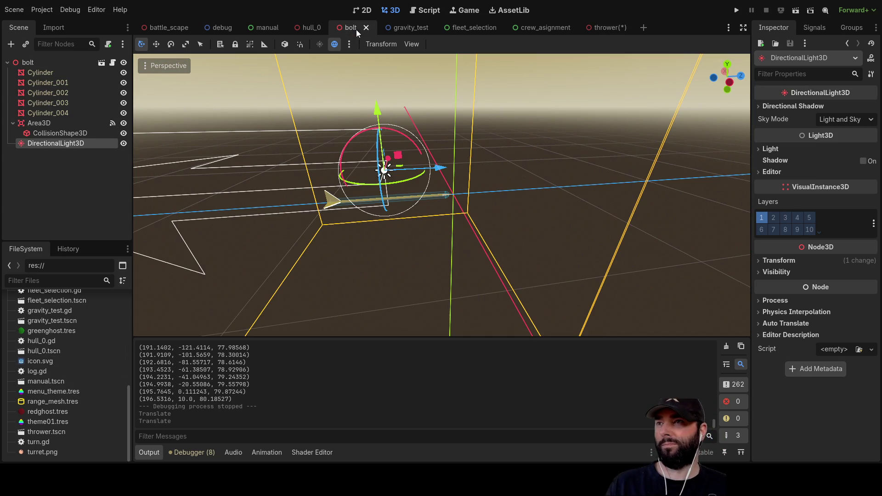
click(69, 83)
- Raise the bolt scene's DirectionalLight3D along Y, then select the bolt root node
scroll(497, 237, up, 6)
mouse_move(502, 242)
mouse_down()
mouse_move(277, 216)
mouse_move(407, 130)
mouse_move(521, 199)
mouse_move(465, 178)
mouse_up()
scroll(505, 192, down, 5)
click(395, 172)
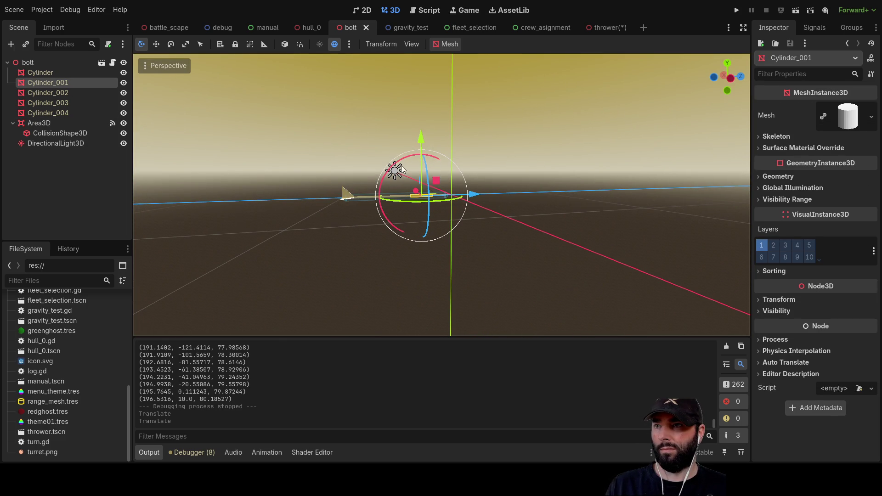
drag(395, 120, 394, 99)
click(28, 63)
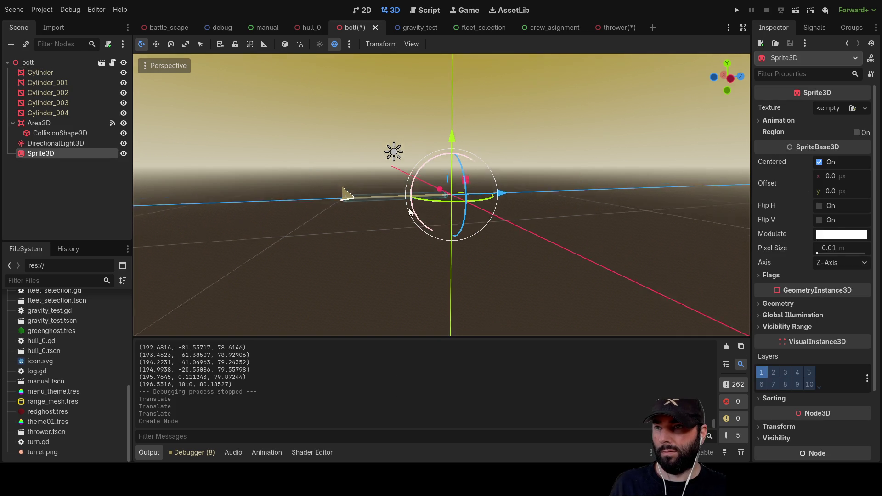
- Assign firearc.png from the FileSystem as the Sprite3D's texture
drag(410, 206, 405, 253)
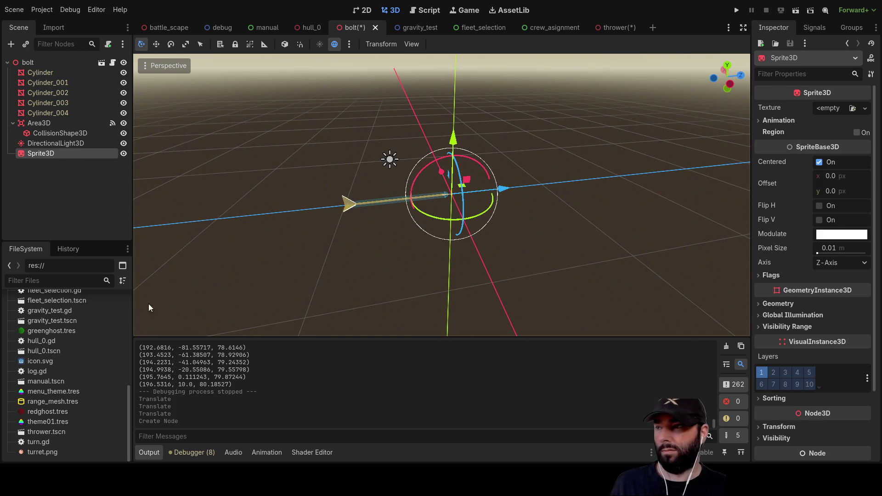
scroll(46, 378, up, 10)
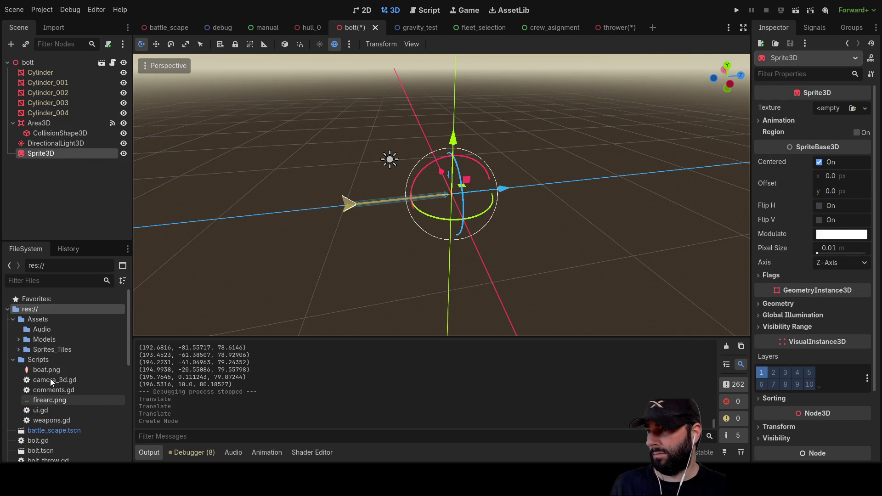
mouse_move(48, 401)
mouse_down()
mouse_move(40, 401)
mouse_move(836, 148)
mouse_up()
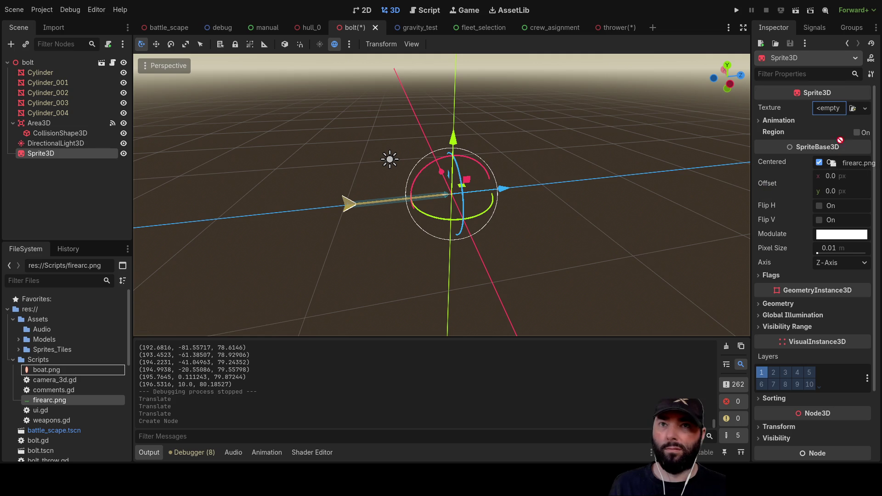
drag(840, 117, 840, 117)
- Raise the firearc sprite above the bolt along the Y axis
scroll(597, 138, up, 6)
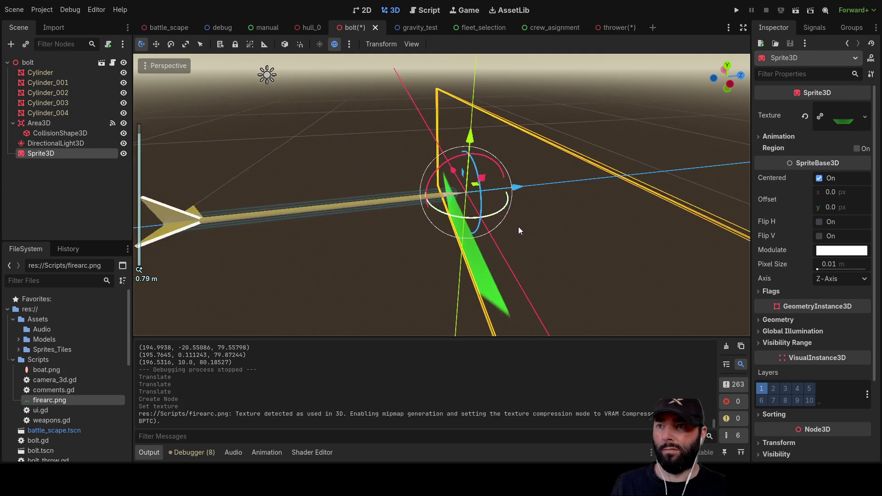
drag(461, 150, 462, 71)
scroll(479, 187, down, 2)
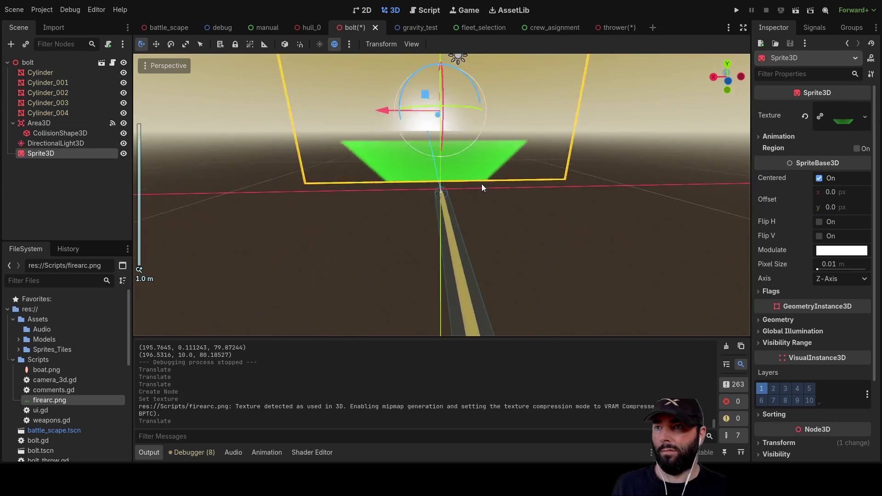
scroll(478, 187, down, 8)
- Save and test-run the thrower scene, stop it with F8, then return to the bolt scene
click(615, 28)
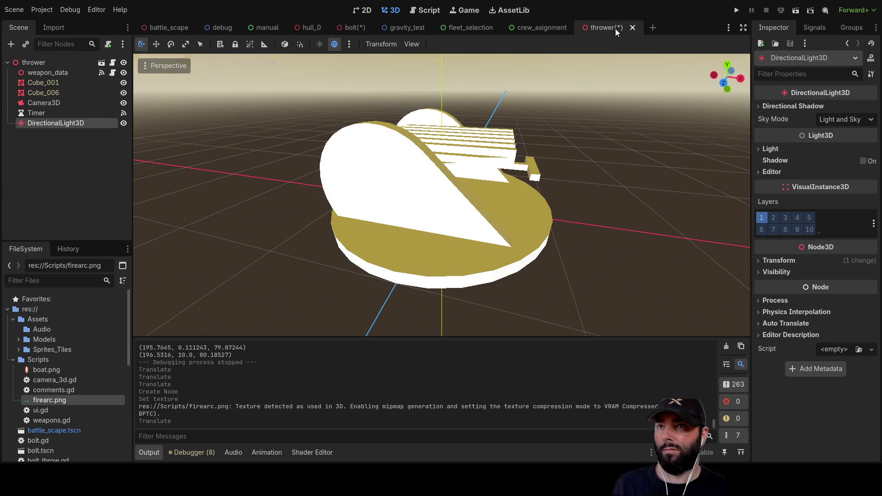
click(798, 13)
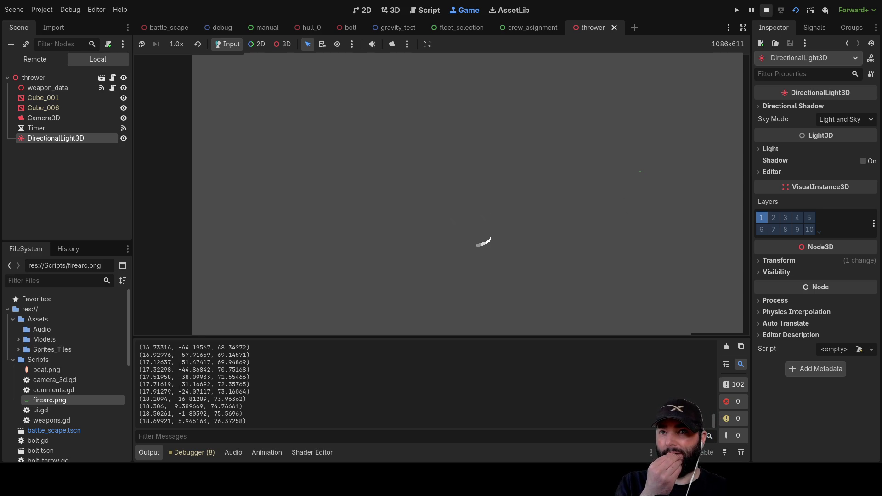
key(F8)
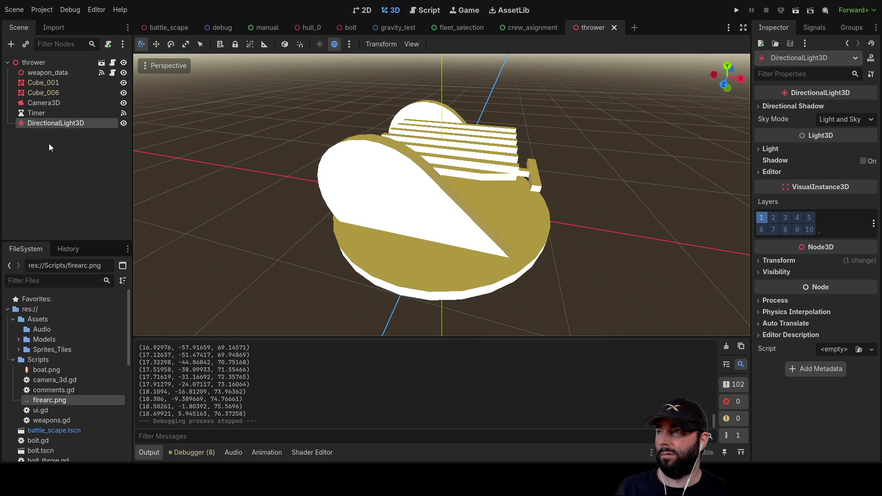
click(348, 28)
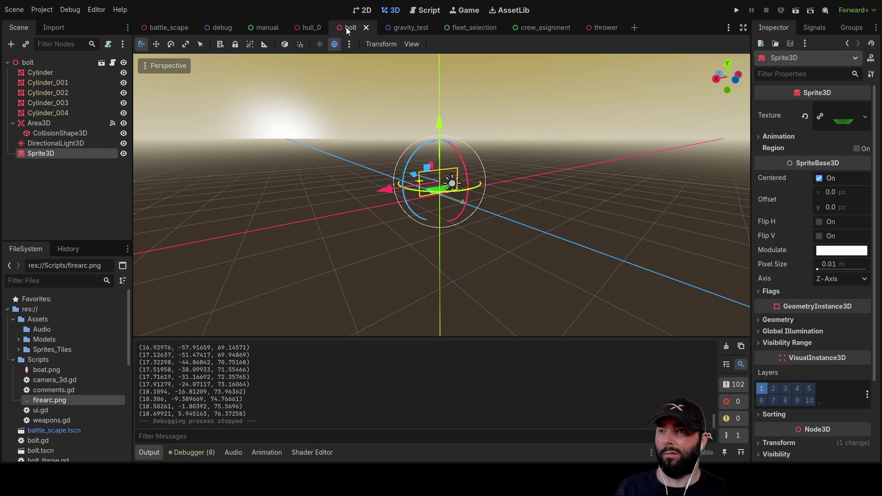
- Increase the arrow sprite's Pixel Size to 25.1314754
scroll(503, 216, up, 3)
mouse_move(502, 216)
mouse_down()
mouse_move(525, 203)
mouse_move(390, 231)
mouse_move(298, 218)
mouse_move(200, 224)
mouse_move(439, 158)
mouse_up()
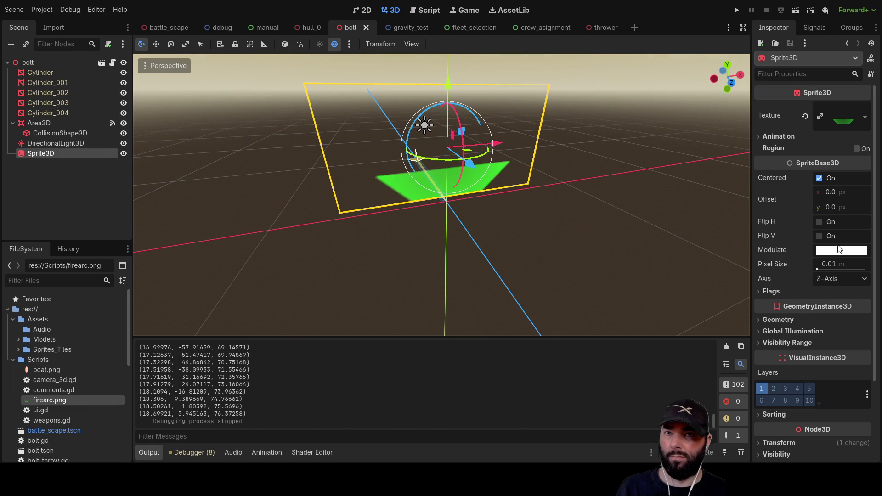
drag(817, 270, 828, 269)
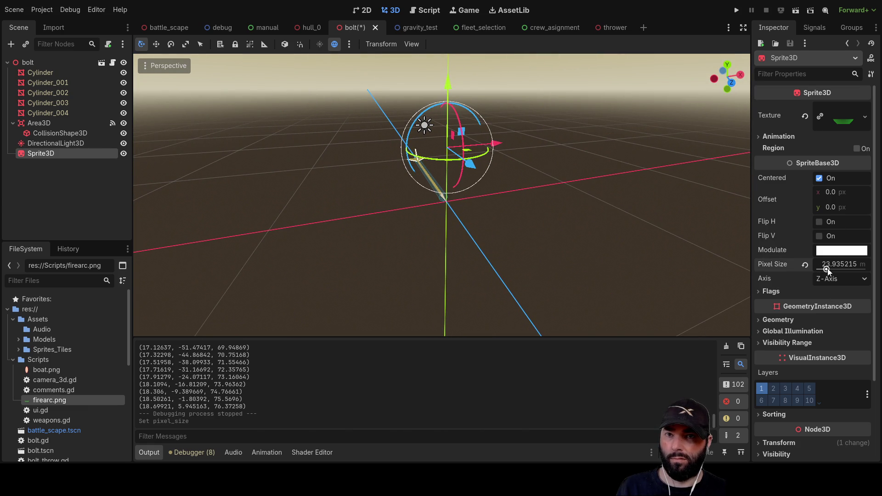
scroll(458, 225, down, 10)
scroll(462, 227, down, 10)
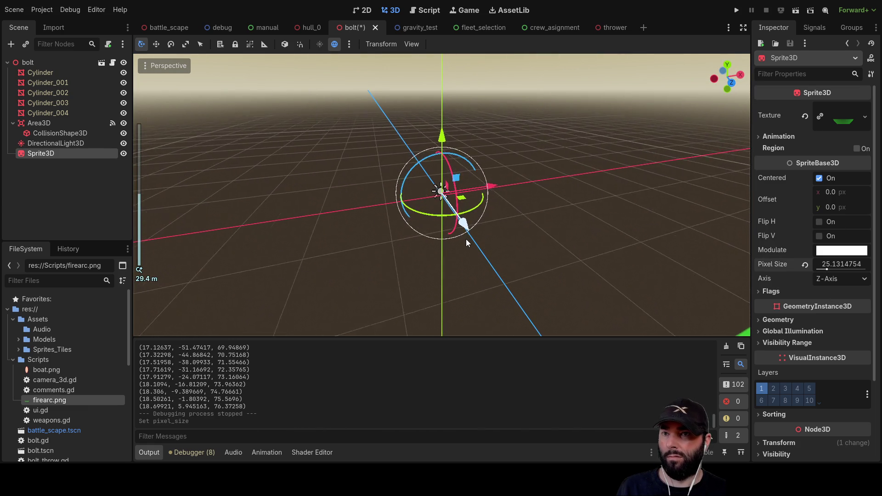
- Raise the enlarged green sprite along the Y axis
mouse_move(465, 238)
mouse_down()
mouse_move(399, 224)
mouse_move(464, 187)
mouse_move(528, 168)
mouse_up()
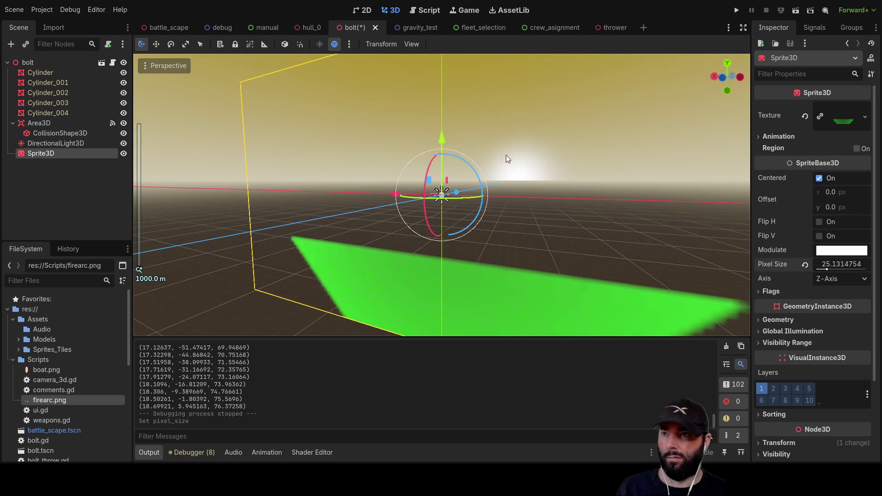
mouse_move(445, 139)
mouse_down()
mouse_move(445, 16)
mouse_move(453, 157)
mouse_move(436, 195)
mouse_up()
mouse_move(520, 150)
mouse_down()
mouse_move(526, 158)
mouse_move(508, 166)
mouse_move(501, 158)
mouse_up()
scroll(506, 205, up, 2)
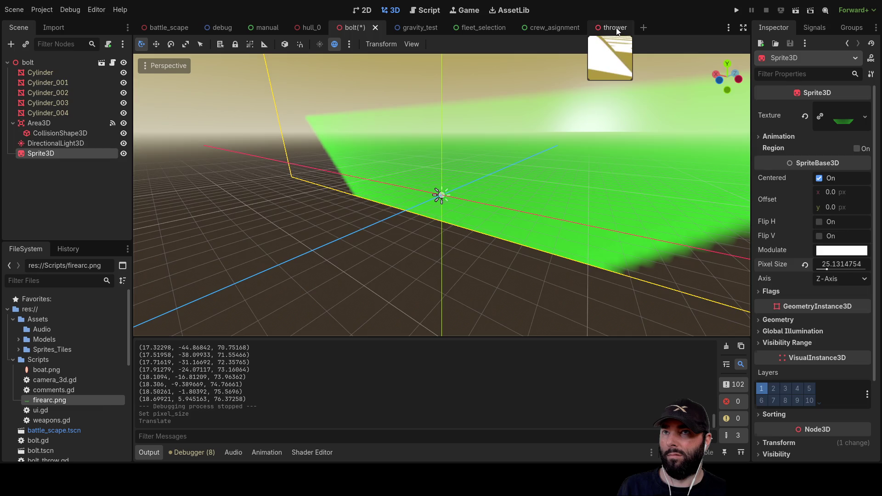
- Run the thrower scene and restart it with F6
click(615, 28)
click(798, 11)
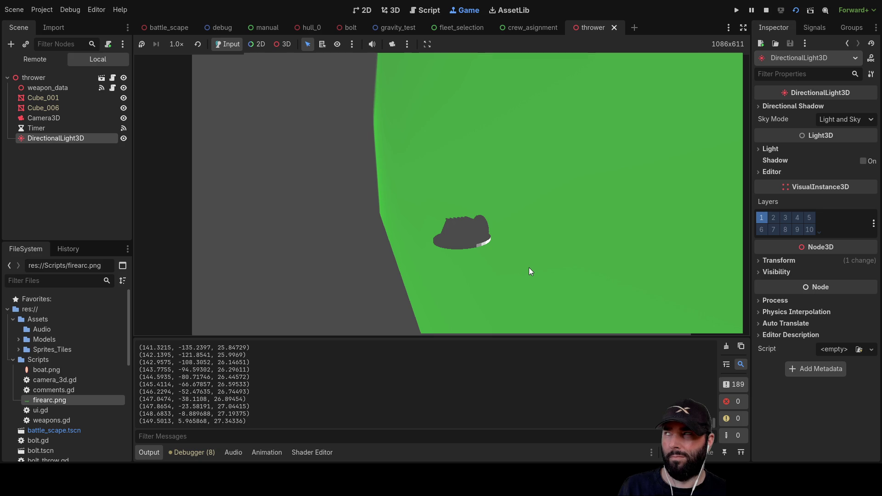
key(F6)
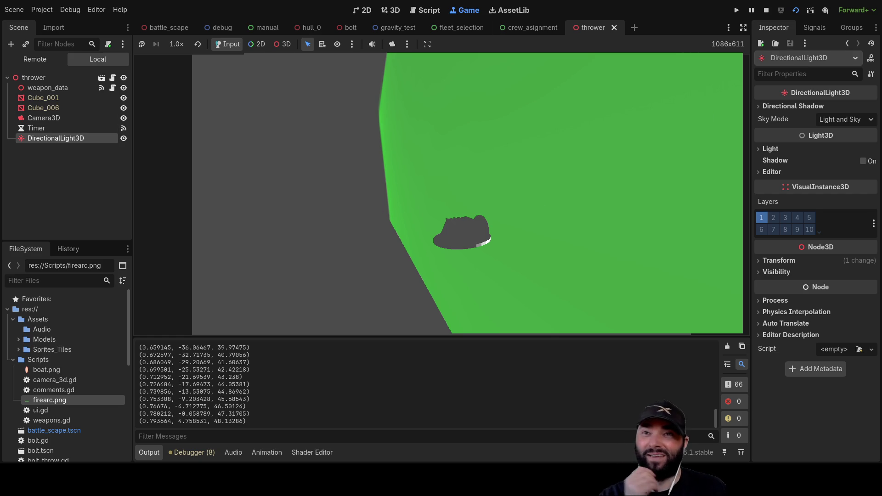
- Inspect the running game in 3D with camera override, then stop it with F8
click(282, 44)
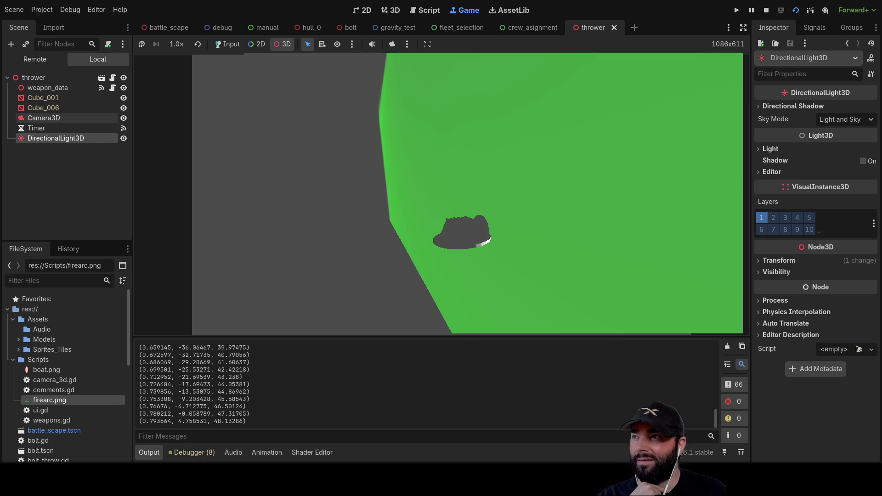
click(44, 118)
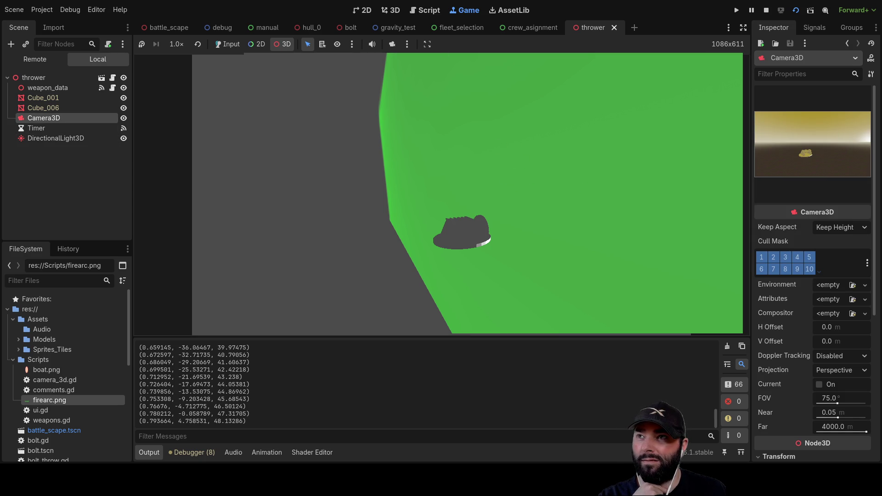
mouse_move(566, 205)
mouse_down()
mouse_move(505, 215)
mouse_move(564, 219)
mouse_move(490, 202)
mouse_move(544, 164)
mouse_move(526, 195)
mouse_move(555, 203)
mouse_move(489, 219)
mouse_move(512, 212)
mouse_move(516, 174)
mouse_move(547, 234)
mouse_up()
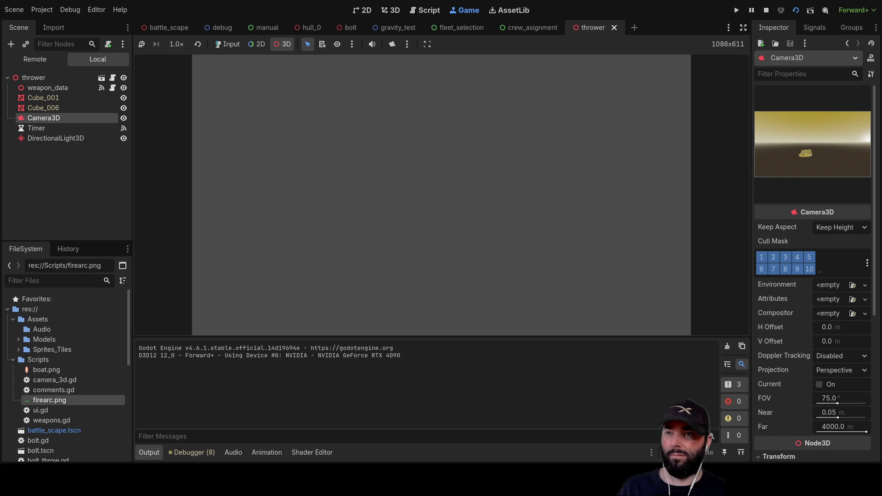
click(392, 44)
mouse_move(478, 203)
mouse_down()
mouse_move(472, 244)
mouse_move(495, 159)
mouse_move(496, 176)
mouse_move(516, 159)
mouse_move(492, 175)
mouse_move(517, 179)
mouse_move(500, 211)
mouse_move(459, 228)
mouse_move(407, 222)
mouse_move(434, 212)
mouse_up()
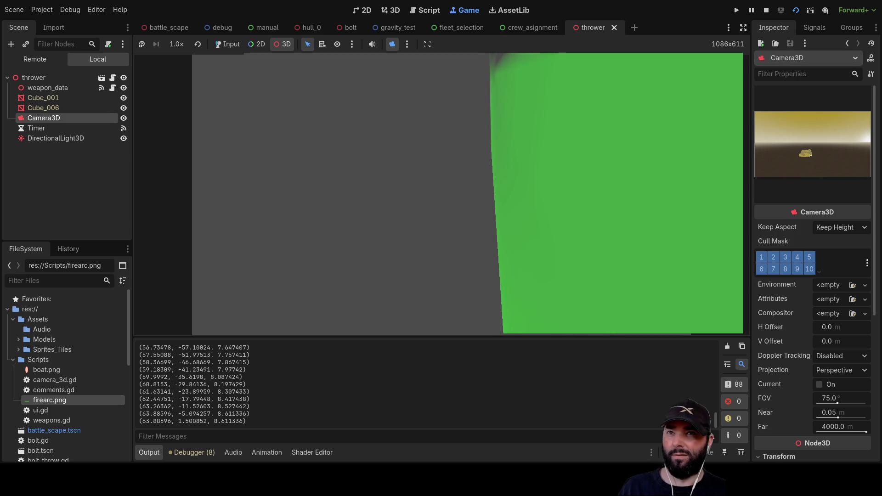
key(F8)
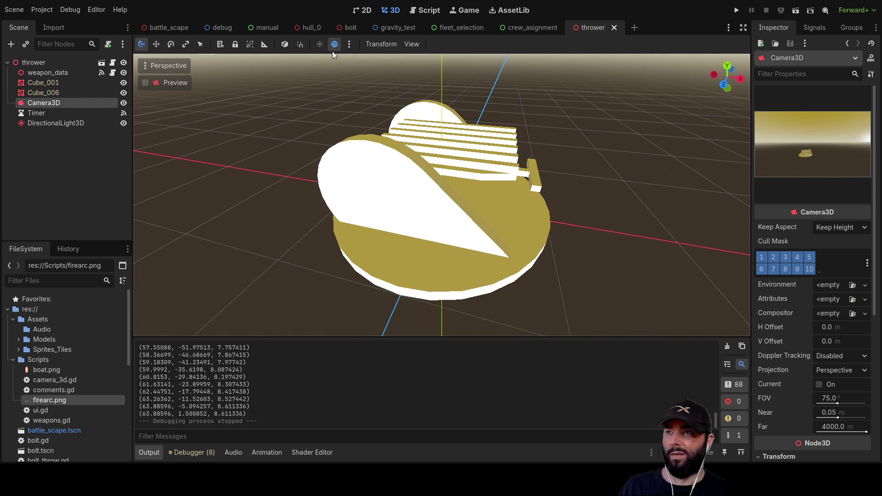
- Return to the bolt scene, select its Sprite3D and open bolt.gd in the script editor
click(348, 28)
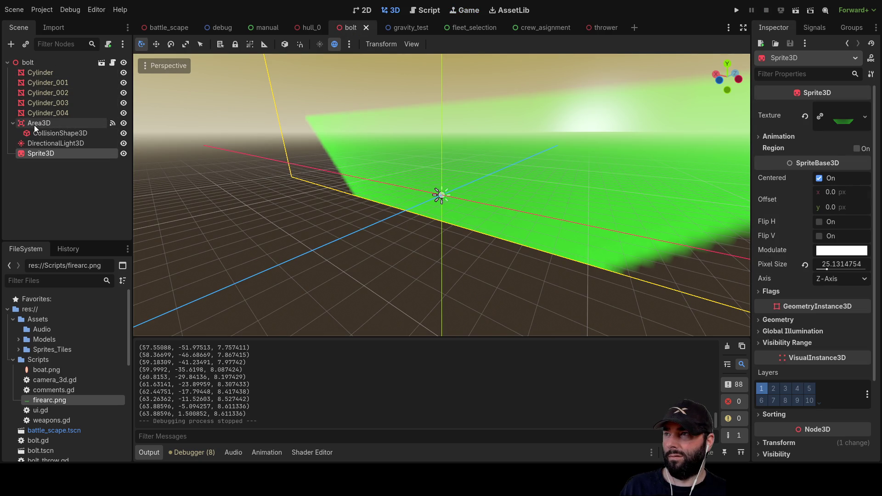
click(32, 63)
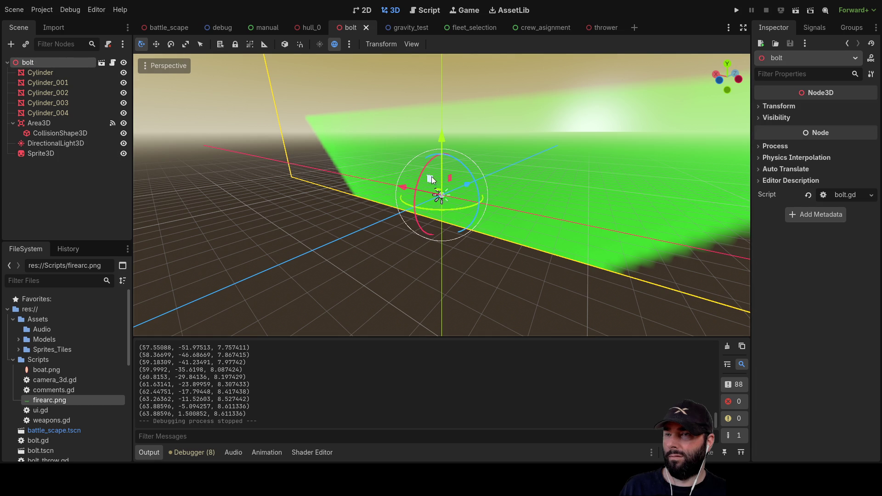
mouse_move(302, 224)
mouse_down()
mouse_move(160, 173)
mouse_move(374, 173)
mouse_move(259, 174)
mouse_up()
click(40, 153)
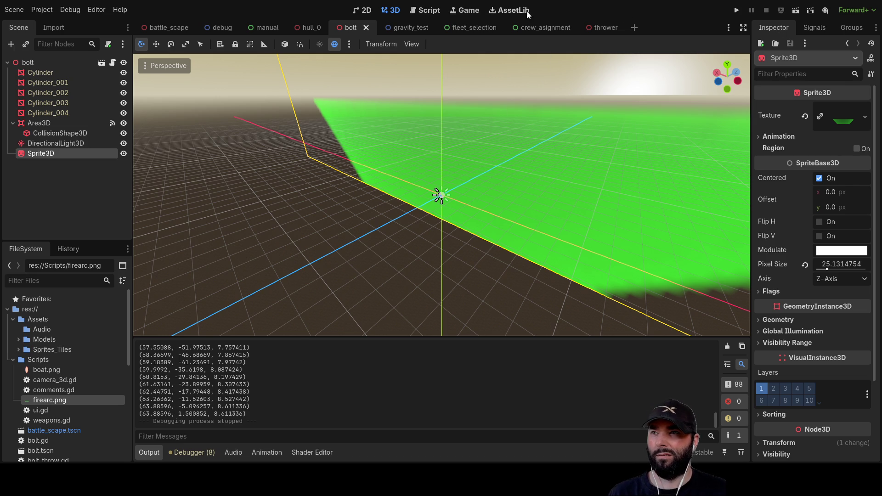
click(432, 13)
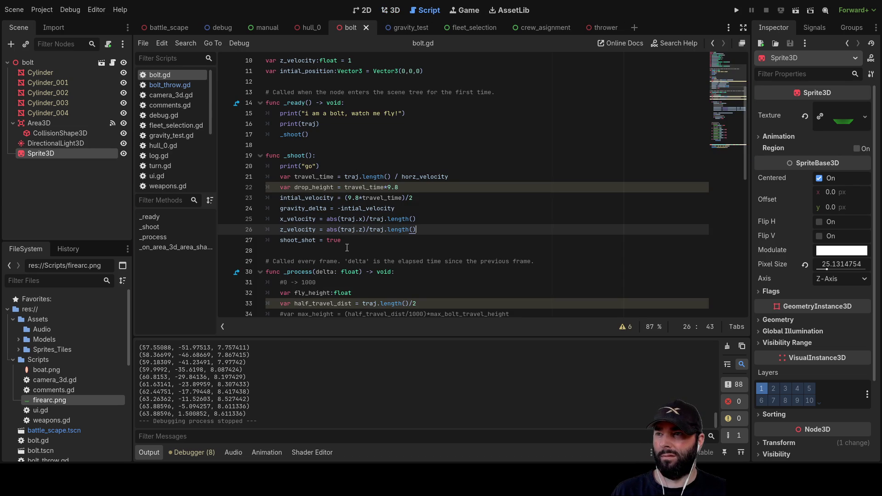
scroll(346, 248, down, 7)
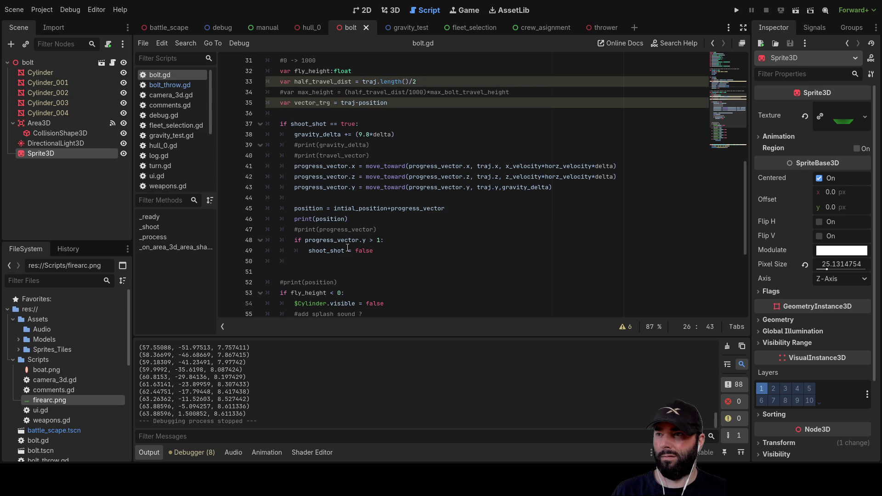
double_click(360, 207)
double_click(427, 208)
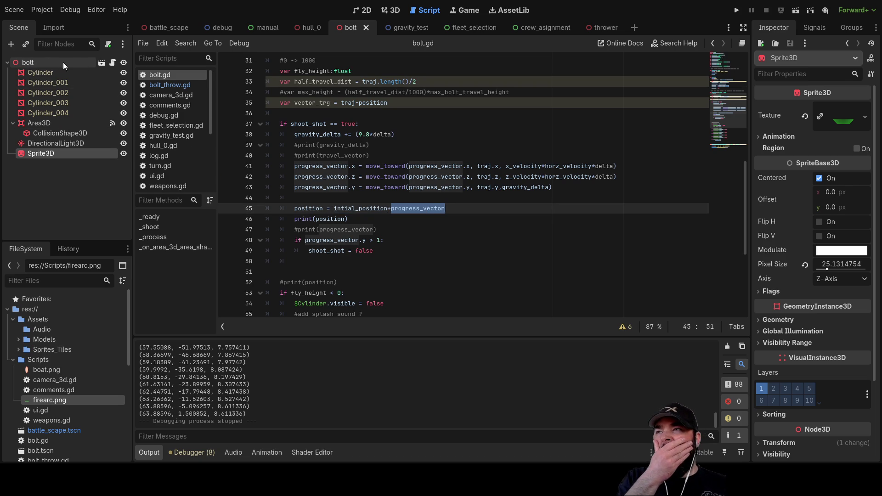
click(43, 60)
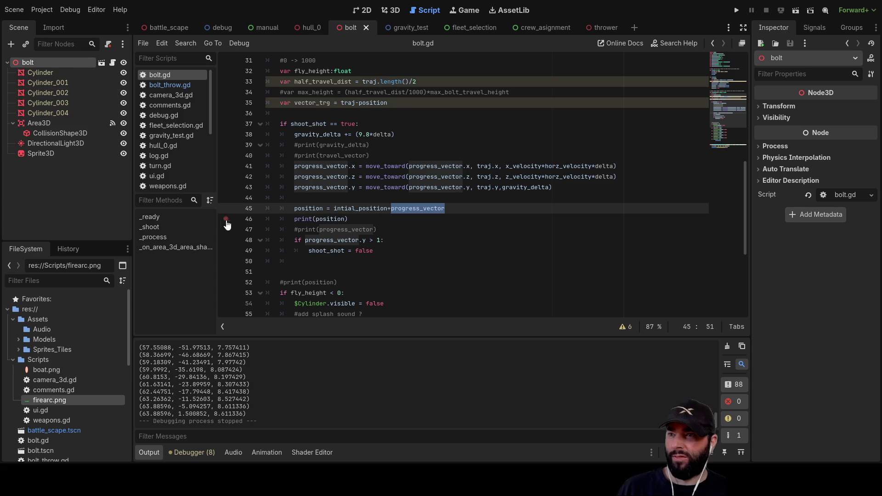
click(39, 155)
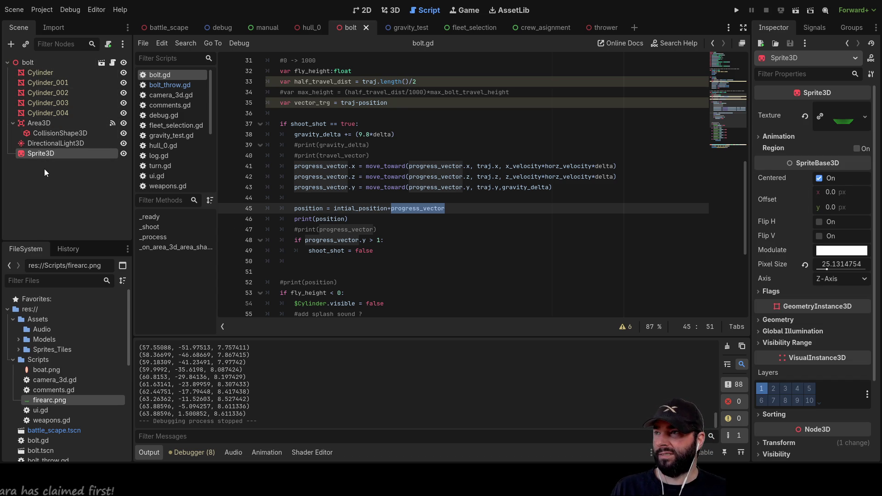
click(831, 263)
text(01)
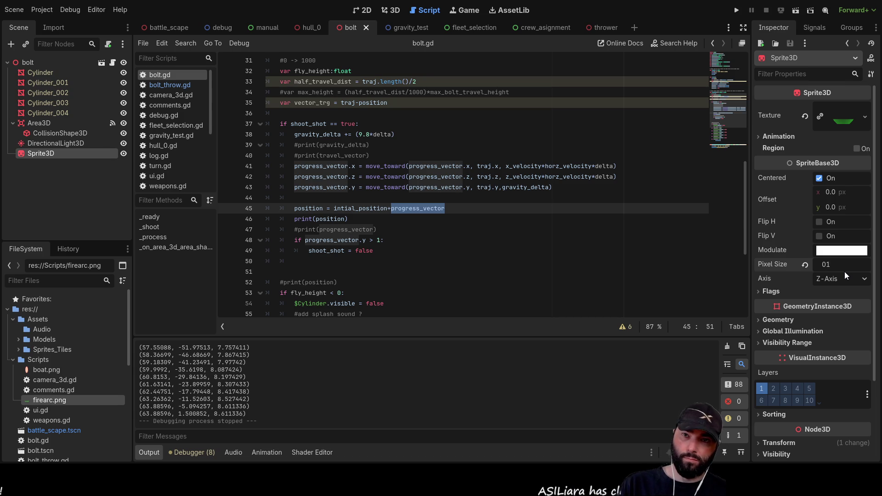
- Confirm the sprite's Pixel Size of 1.0 and return to the 3D view
key(Return)
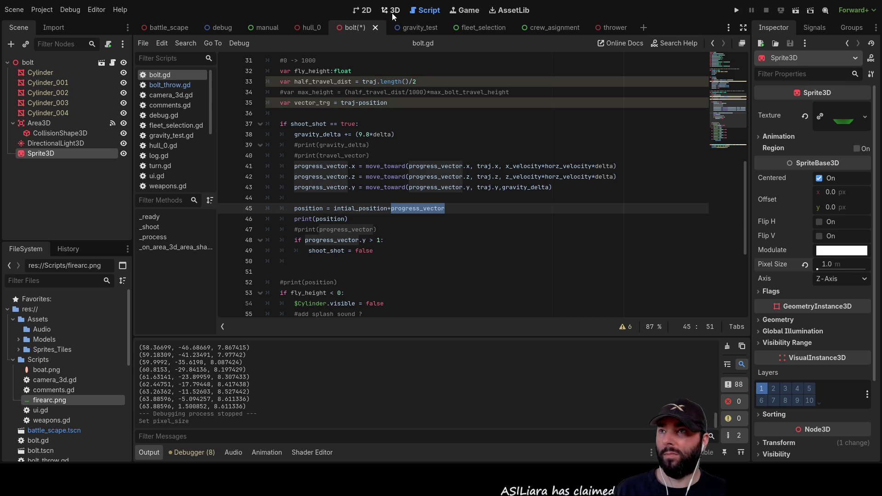
click(393, 13)
scroll(472, 183, up, 8)
scroll(500, 206, up, 15)
drag(558, 169, 314, 124)
scroll(314, 128, down, 20)
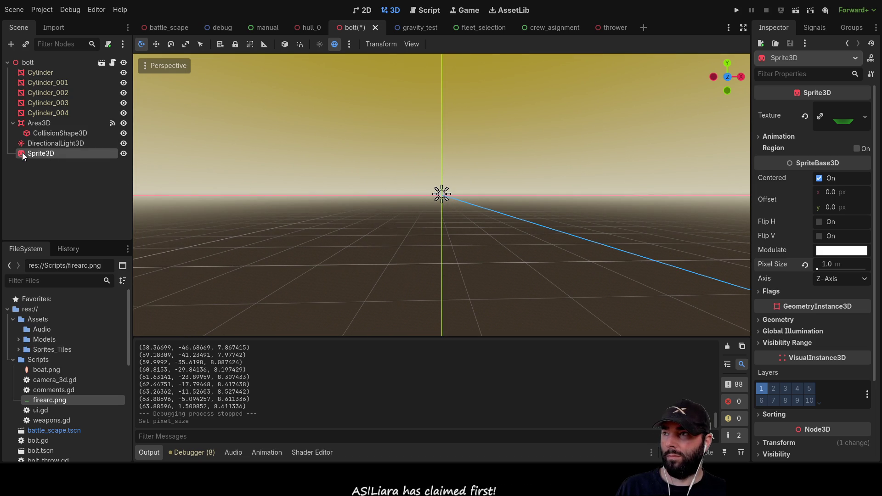
- Lower the Sprite3D along Y in several moves, reframing it each time
double_click(22, 152)
drag(142, 166, 500, 179)
scroll(500, 179, down, 5)
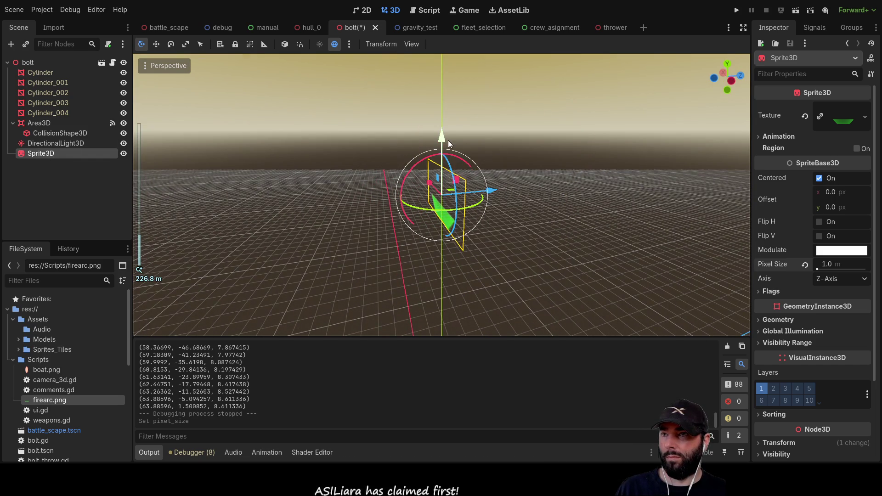
drag(451, 142, 462, 344)
scroll(491, 257, down, 2)
key(f)
mouse_move(495, 221)
mouse_down()
mouse_move(465, 260)
mouse_move(480, 230)
mouse_move(453, 206)
mouse_move(445, 276)
mouse_up()
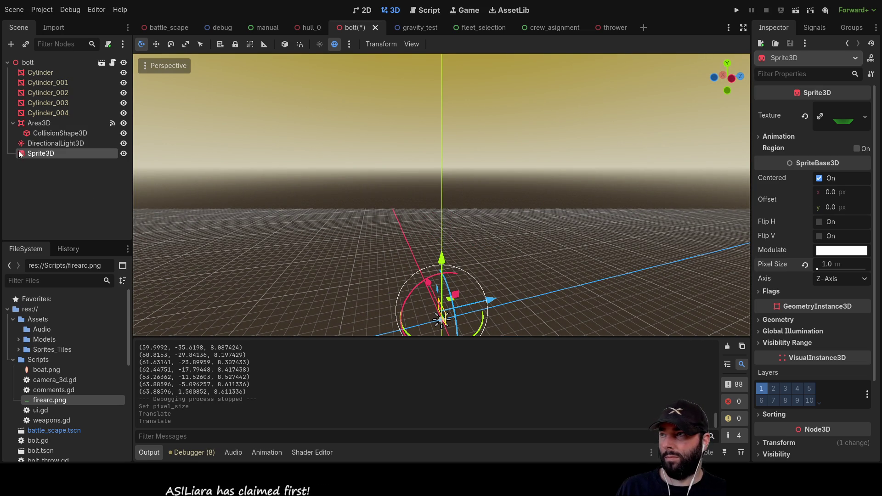
double_click(23, 155)
scroll(444, 217, up, 3)
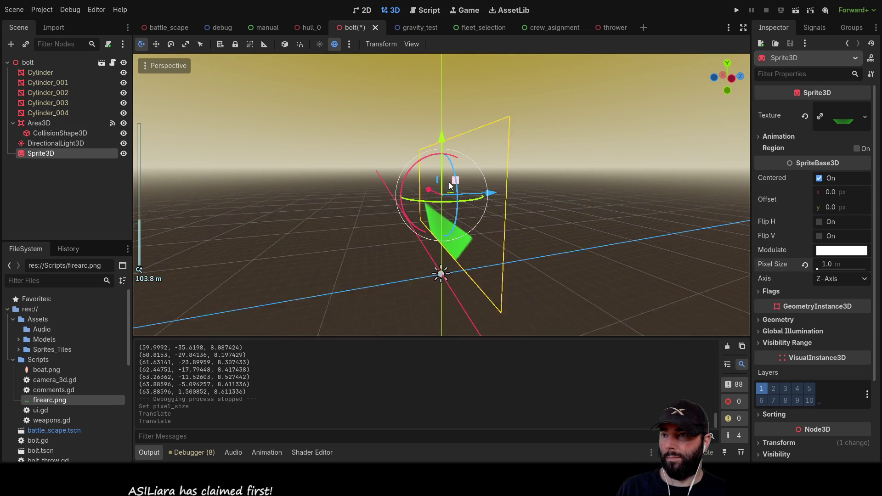
drag(441, 132, 441, 205)
double_click(18, 153)
scroll(406, 214, up, 5)
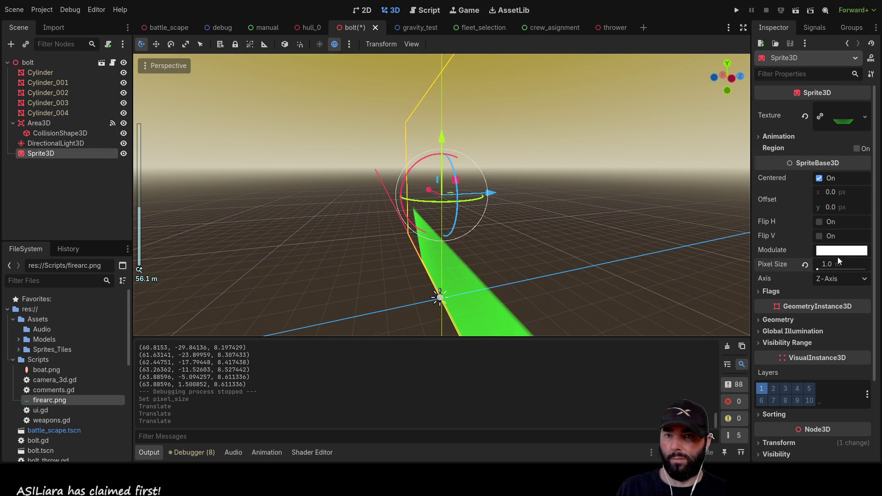
- Set the sprite's Pixel Size to 0.1 and move it down once more
click(826, 264)
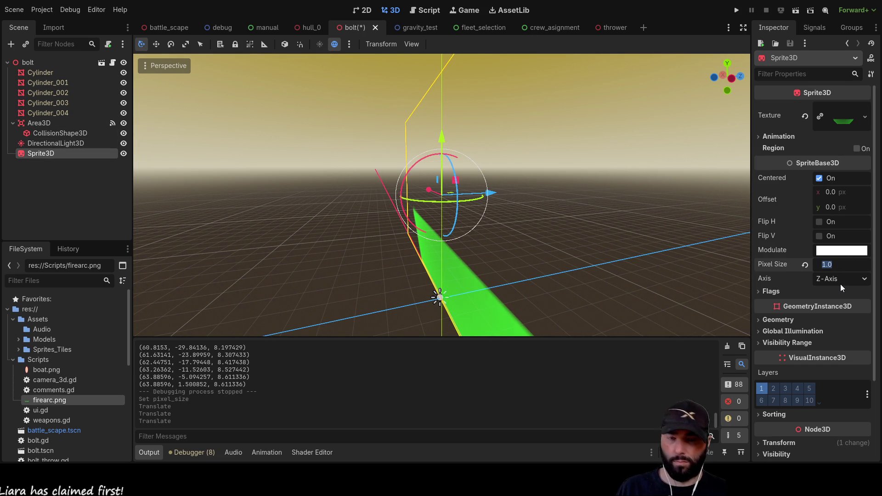
text(0.1)
key(Return)
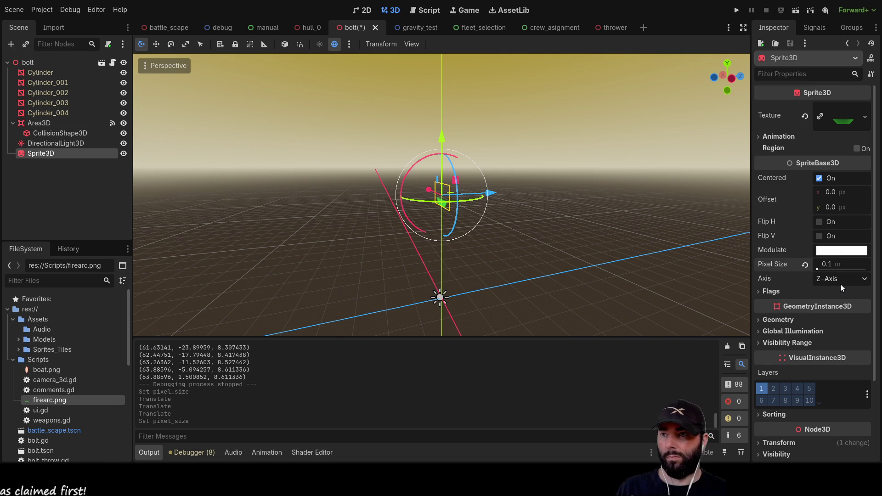
drag(442, 138, 449, 236)
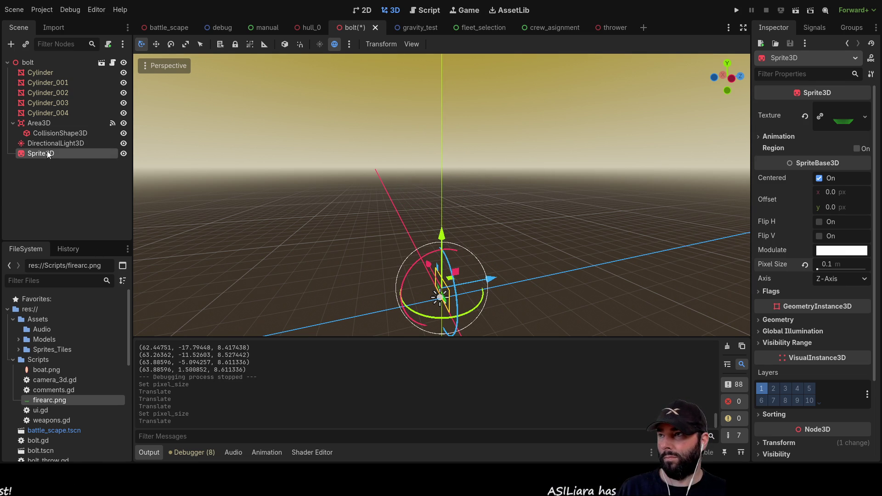
double_click(20, 155)
mouse_move(397, 190)
mouse_down()
mouse_move(486, 179)
mouse_move(506, 203)
mouse_move(499, 242)
mouse_move(351, 208)
mouse_move(346, 183)
mouse_move(426, 219)
mouse_up()
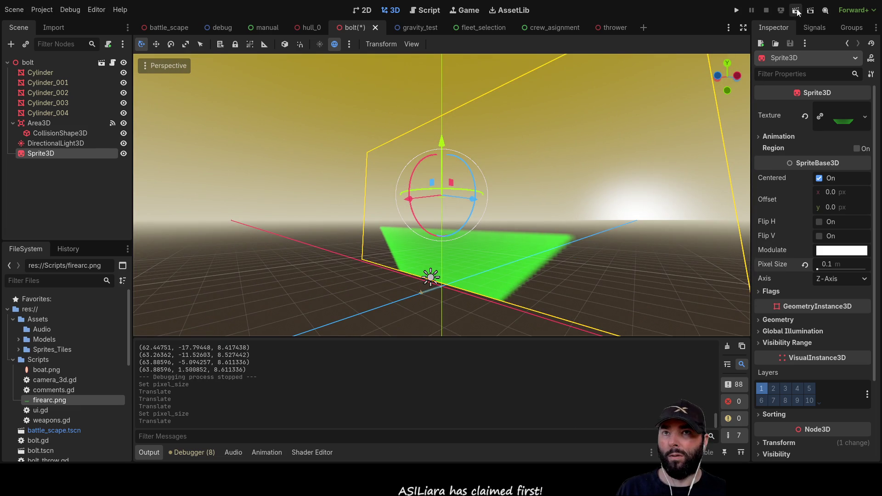
- Test-run and stop the bolt scene, then run the thrower scene
click(796, 10)
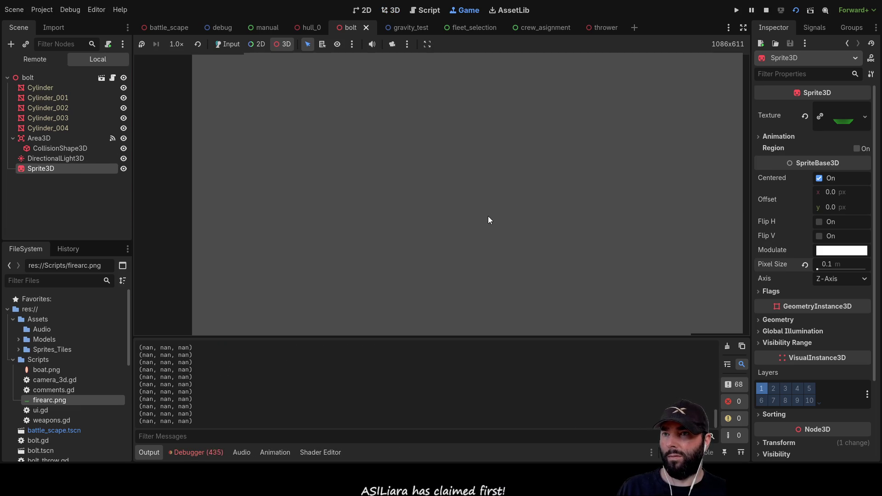
click(766, 10)
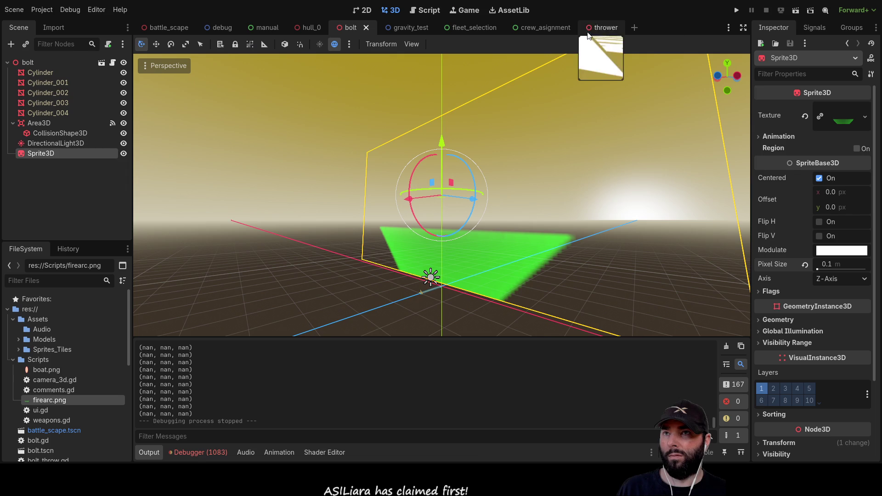
click(605, 26)
click(800, 12)
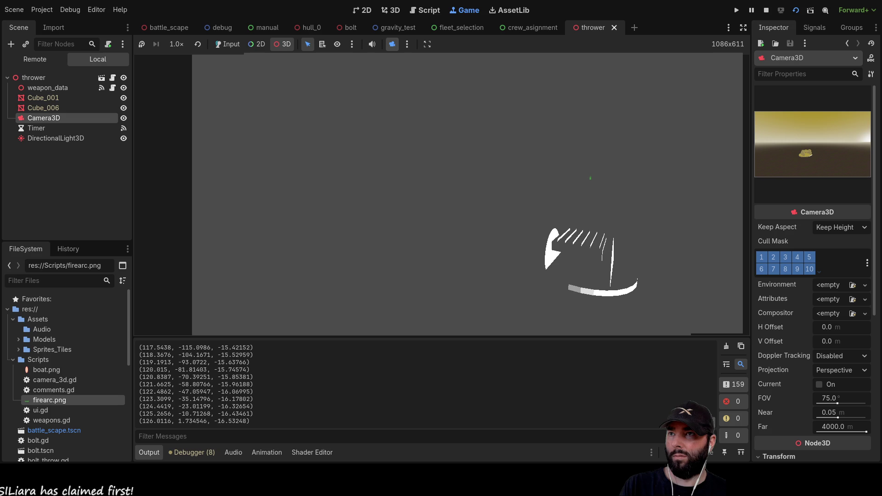
- Box-select nodes and inspect the small sprite in the running game, trying the camera override
drag(611, 178, 566, 184)
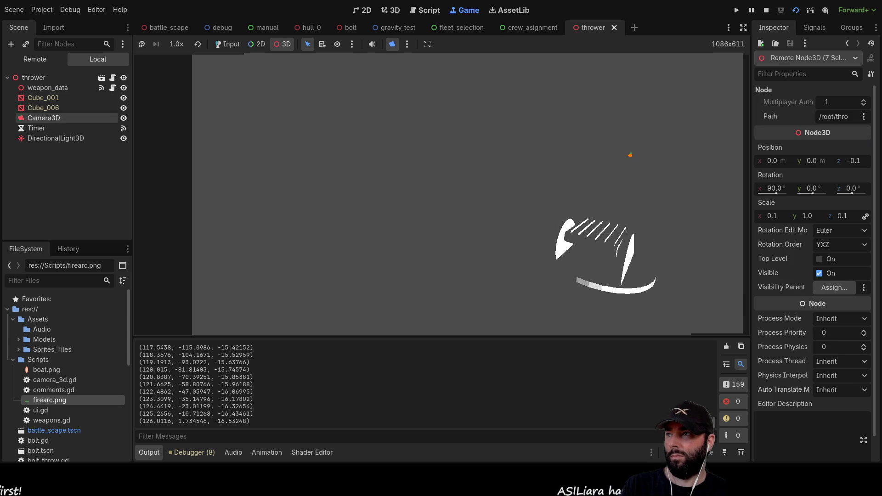
click(631, 155)
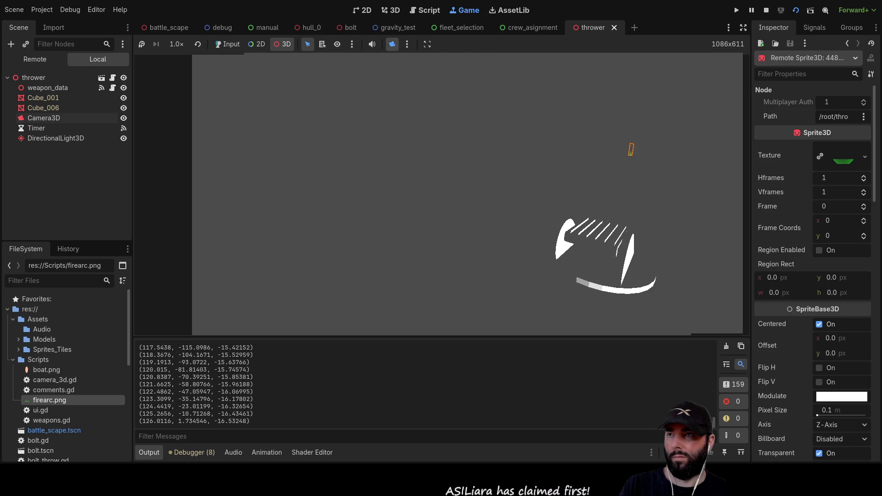
click(390, 45)
click(392, 45)
click(393, 45)
- Toggle the camera override back to the game's own framing, then stop the test run
click(392, 45)
click(392, 45)
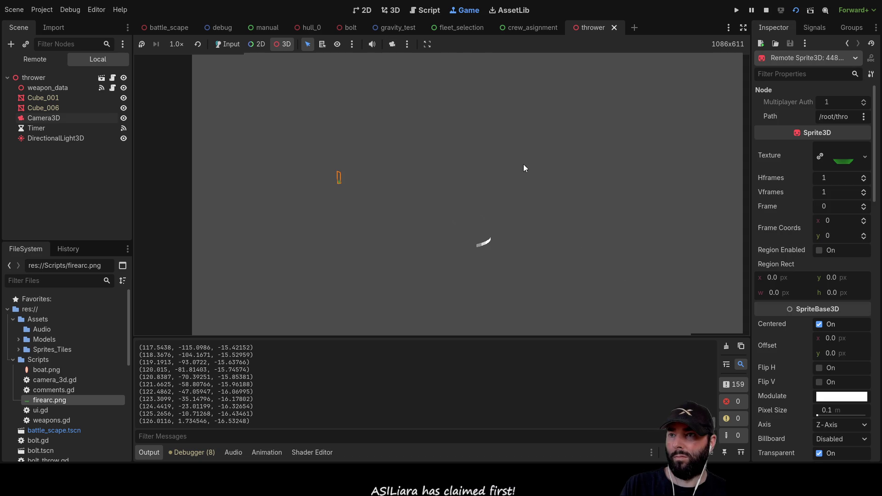
click(393, 45)
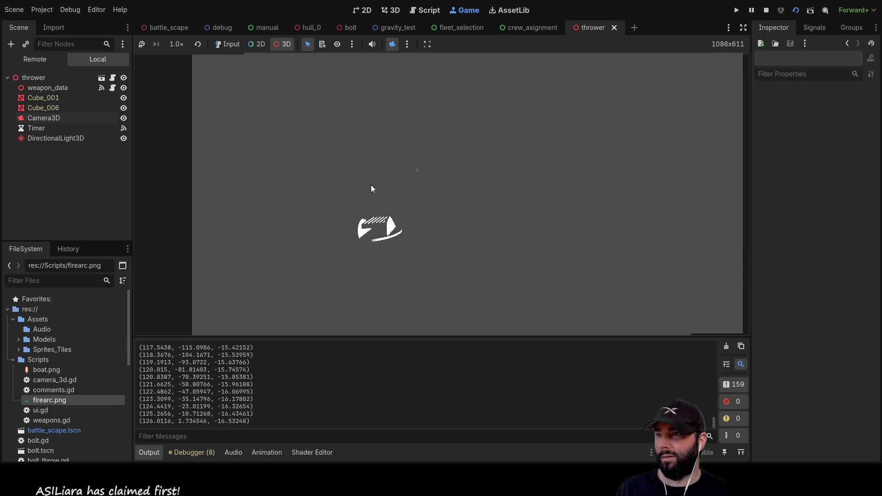
click(392, 44)
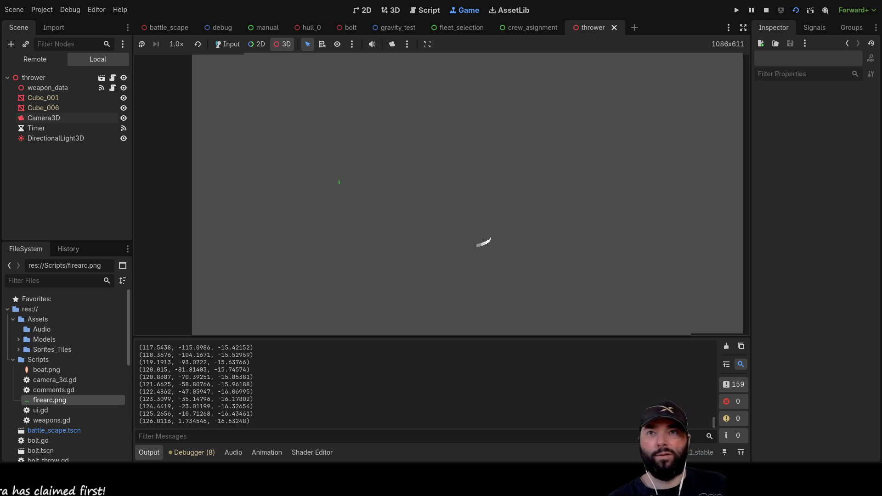
click(766, 10)
drag(448, 159, 546, 164)
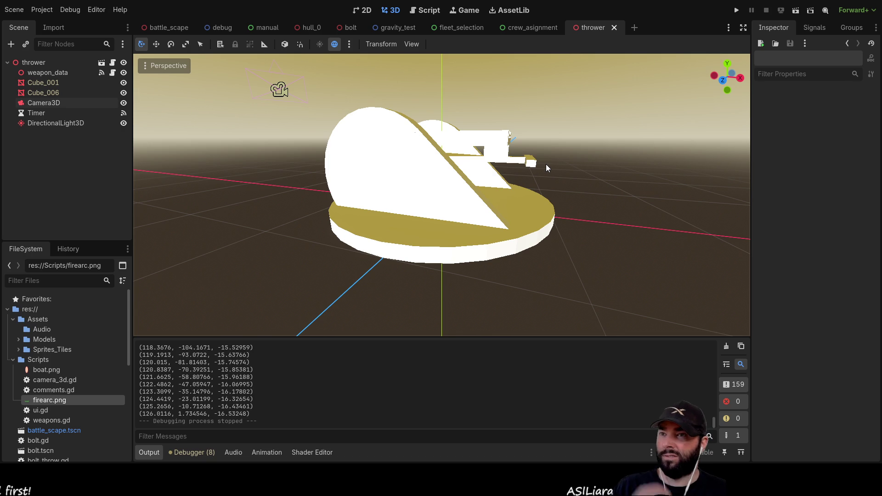
- Orbit to a front view of the turret and enlarge the Output log panel
scroll(546, 164, up, 3)
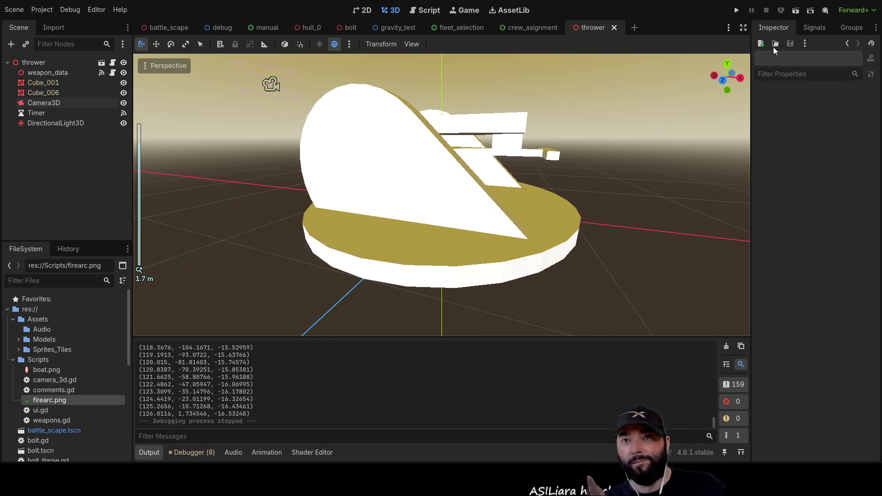
scroll(566, 182, down, 3)
mouse_move(405, 209)
mouse_down()
mouse_move(557, 221)
mouse_move(585, 291)
mouse_move(576, 202)
mouse_move(578, 233)
mouse_move(497, 214)
mouse_move(345, 203)
mouse_up()
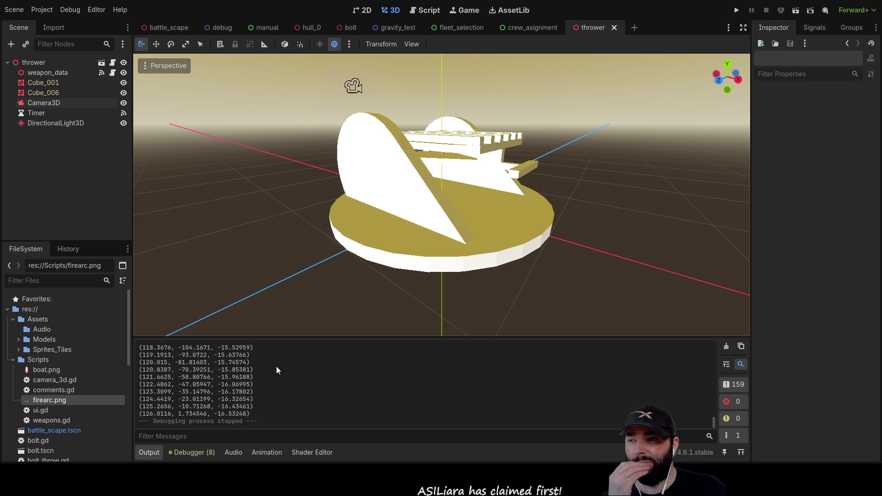
drag(283, 339, 309, 199)
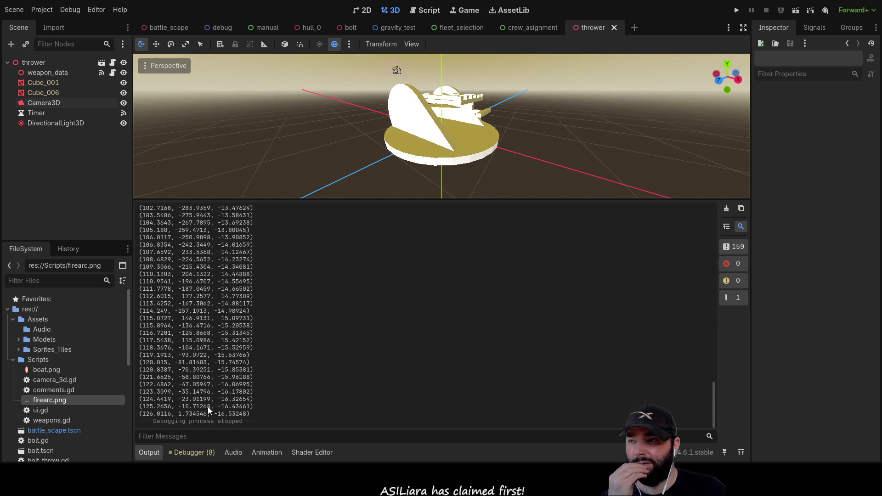
- Scroll through the Output log, shrink the panel back, and switch to the hull_0 scene
scroll(229, 385, up, 20)
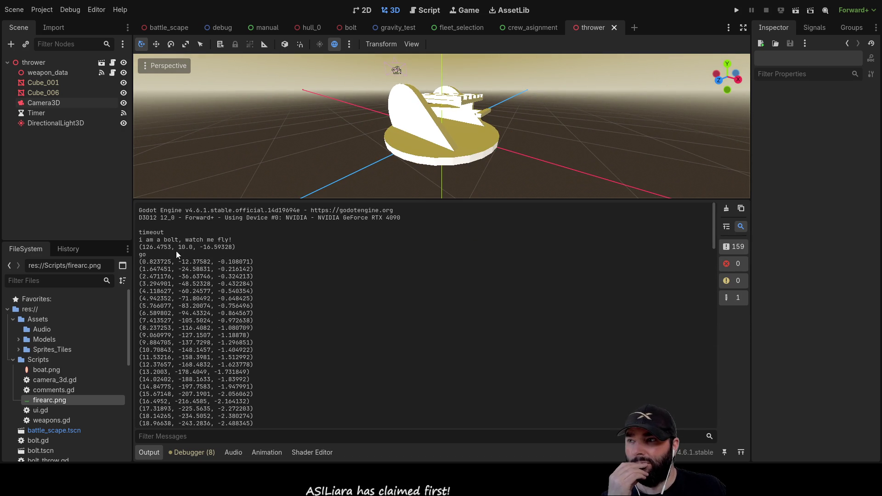
scroll(216, 248, down, 20)
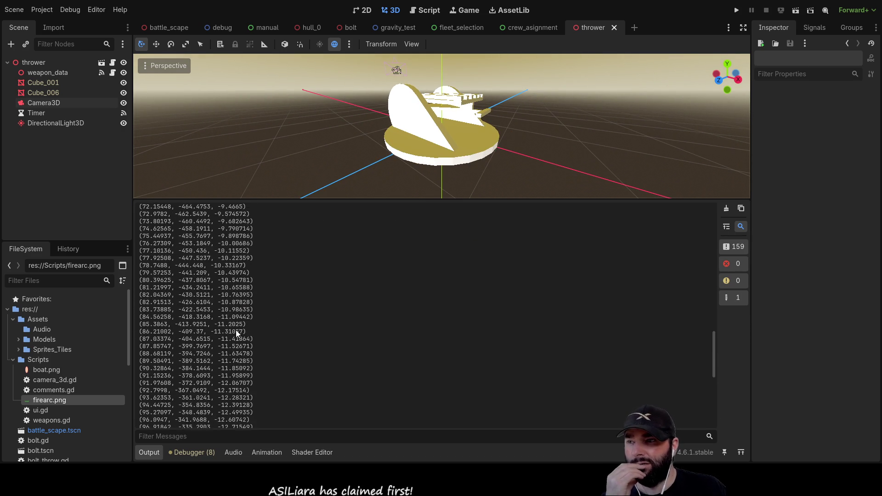
scroll(235, 342, down, 3)
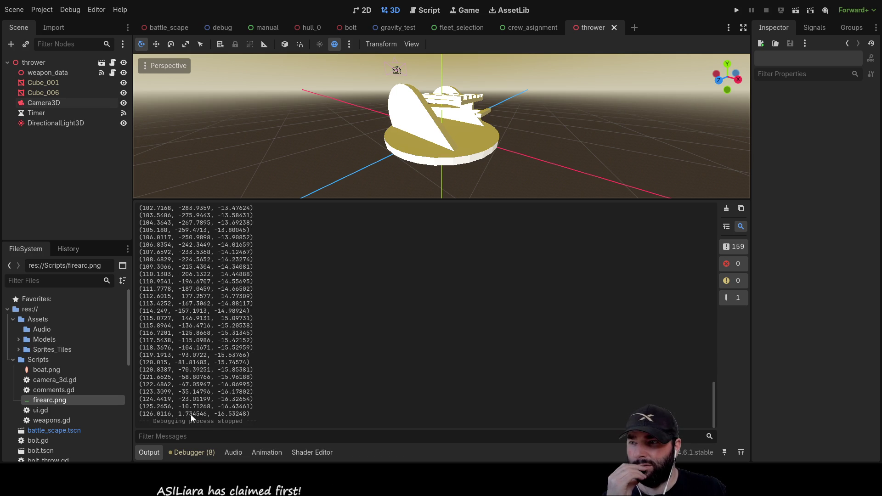
scroll(223, 368, up, 20)
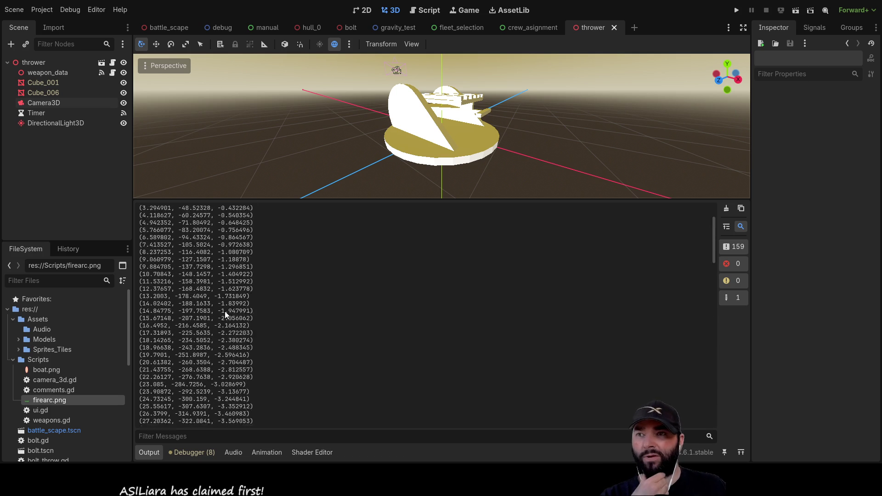
mouse_move(391, 200)
mouse_down()
mouse_move(437, 305)
mouse_move(460, 330)
mouse_up()
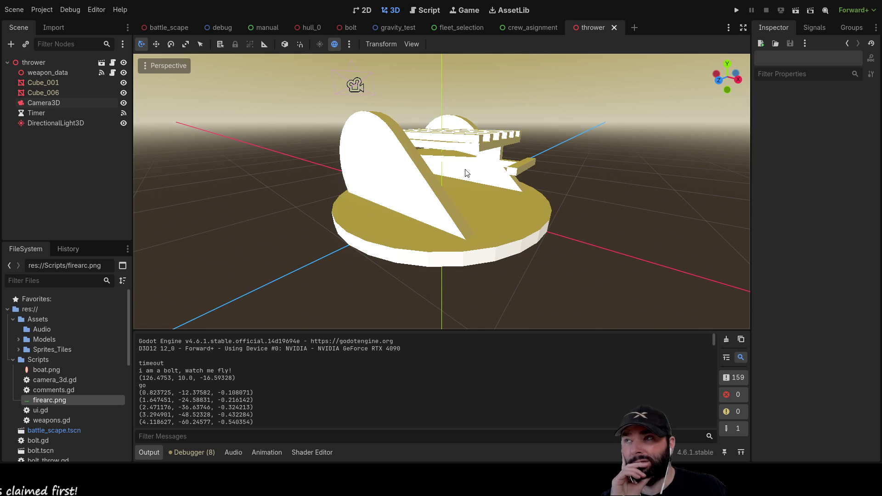
click(317, 28)
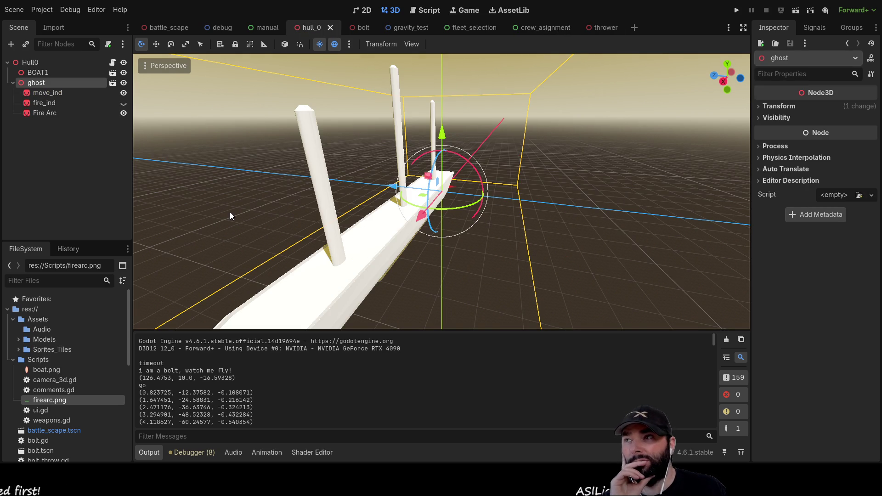
drag(594, 178, 471, 197)
scroll(427, 214, up, 3)
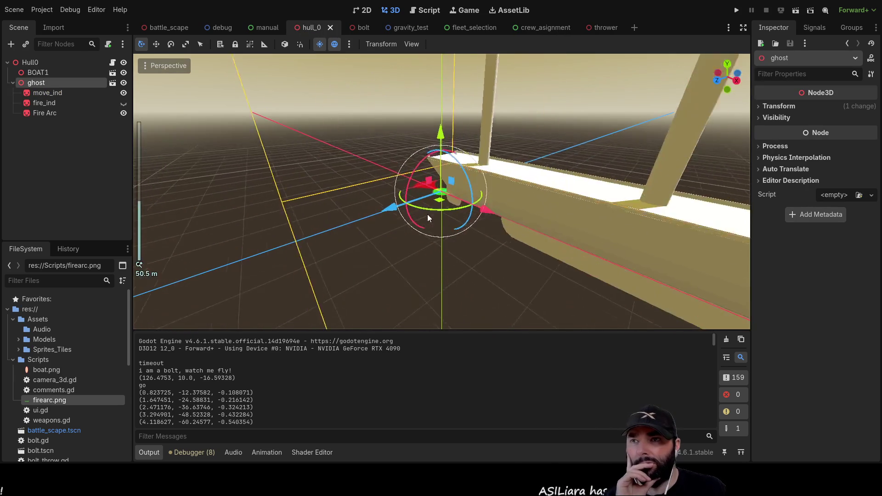
drag(434, 149, 492, 186)
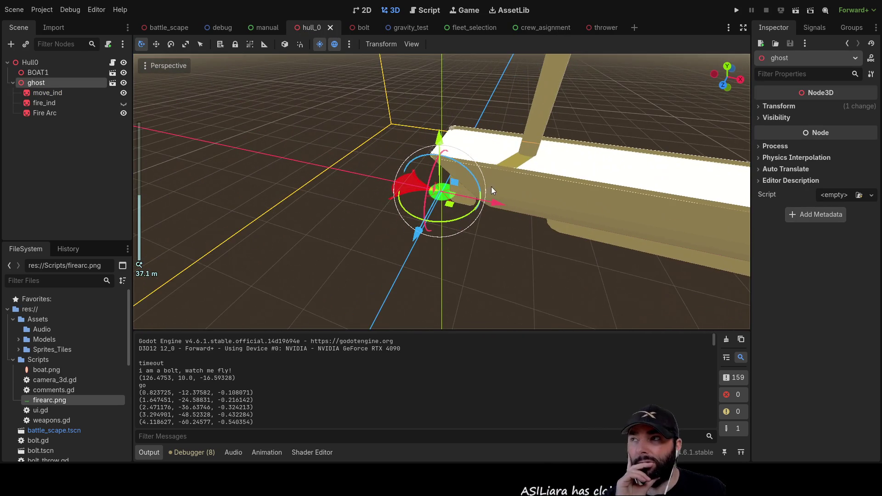
click(45, 73)
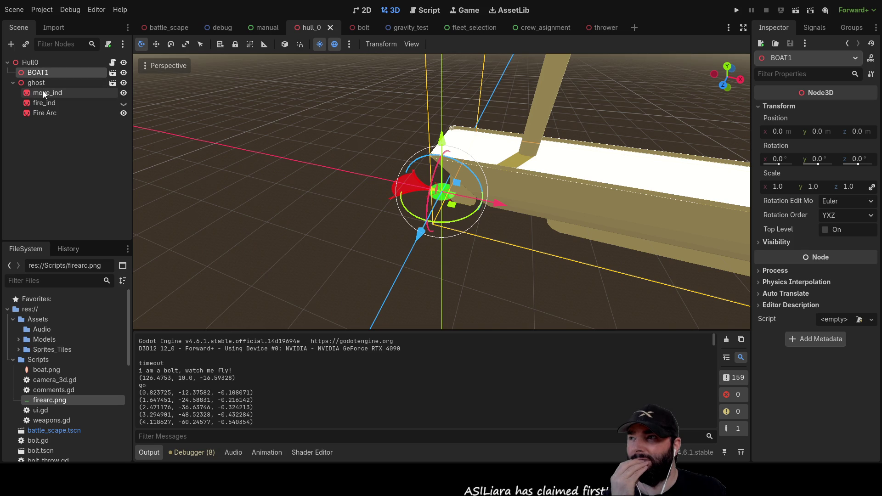
click(35, 63)
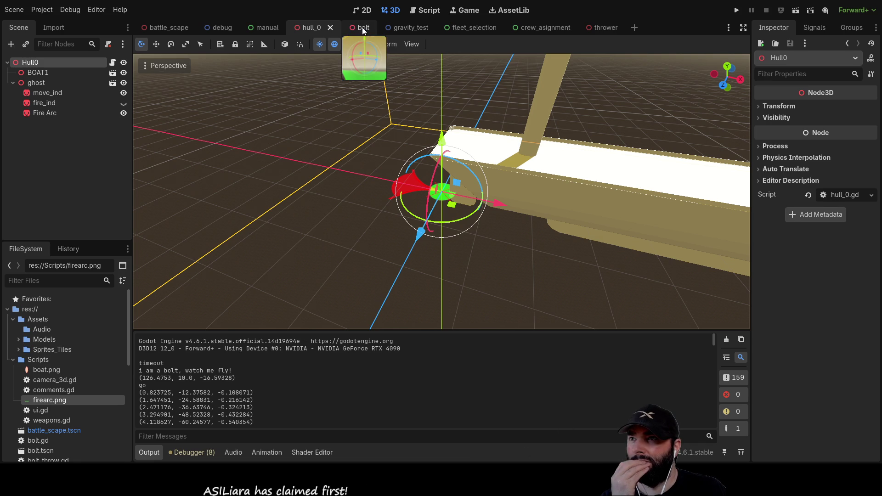
click(595, 28)
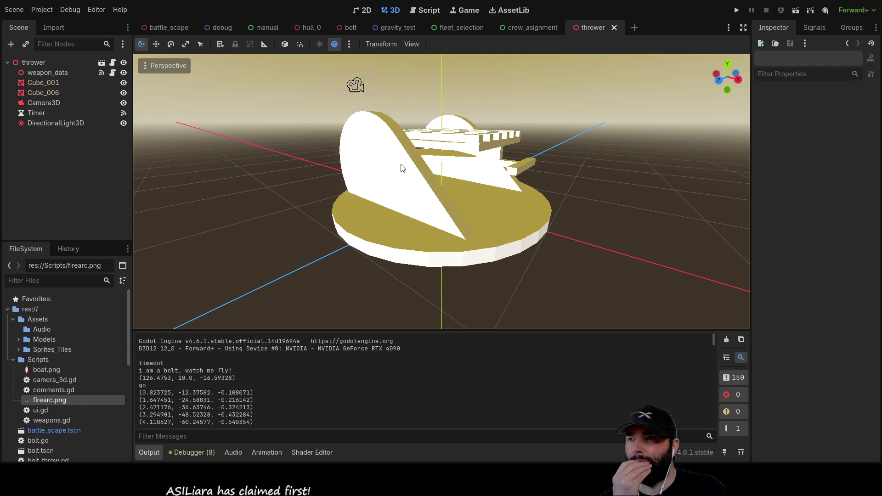
click(310, 28)
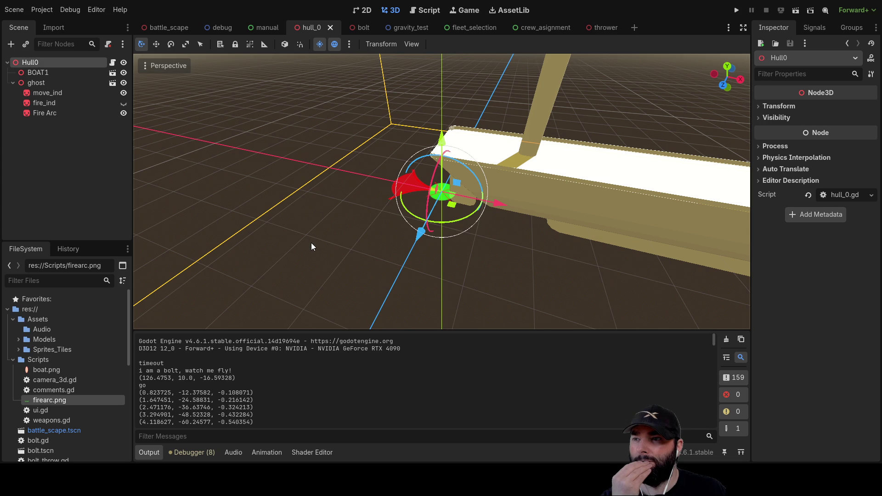
- Paste the thrower scene under Hull0, raising it along Y and sliding it along Z onto the hull
key(ctrl+v)
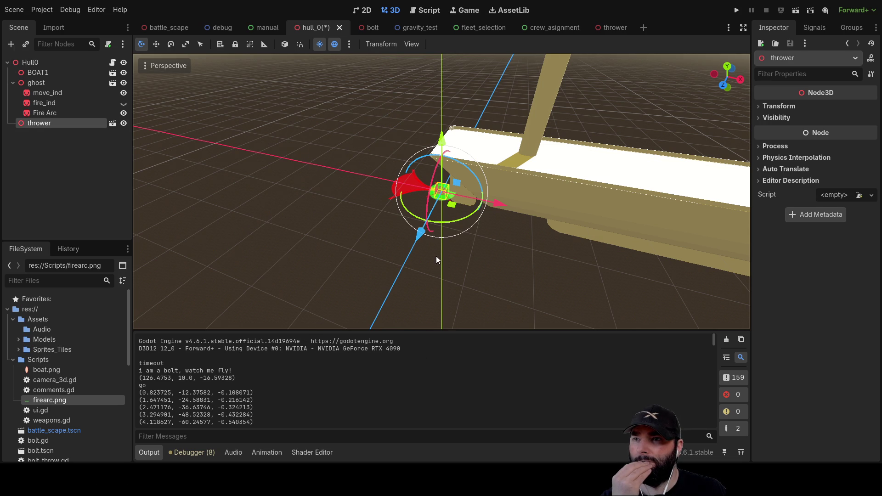
mouse_move(443, 141)
mouse_down()
mouse_move(443, 48)
mouse_move(440, 59)
mouse_up()
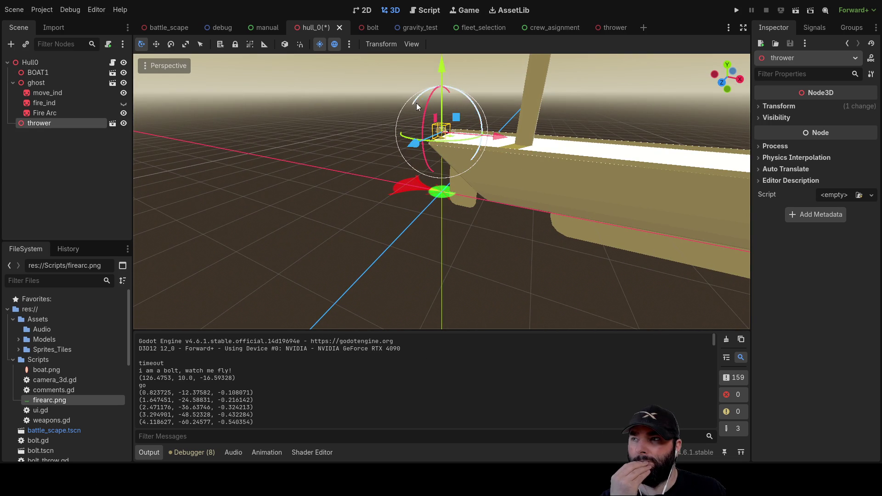
scroll(407, 152, up, 5)
scroll(423, 204, down, 2)
mouse_move(423, 204)
mouse_down()
mouse_move(475, 120)
mouse_move(494, 148)
mouse_move(448, 200)
mouse_move(442, 182)
mouse_move(402, 241)
mouse_move(491, 196)
mouse_up()
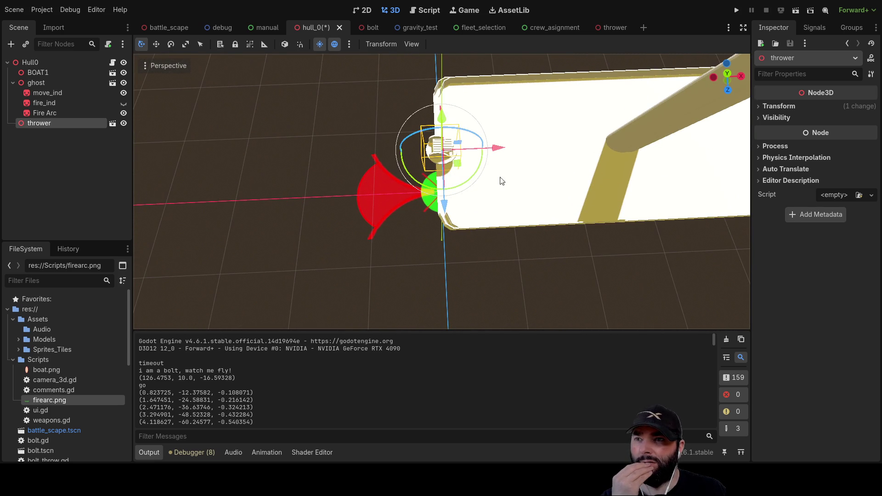
mouse_move(497, 153)
mouse_down()
mouse_move(530, 195)
mouse_move(538, 270)
mouse_move(561, 197)
mouse_move(437, 168)
mouse_move(396, 125)
mouse_move(507, 89)
mouse_up()
- Centre on the thrower, rotate it about 95 degrees on the deck, and select the Fire Arc
scroll(436, 168, down, 3)
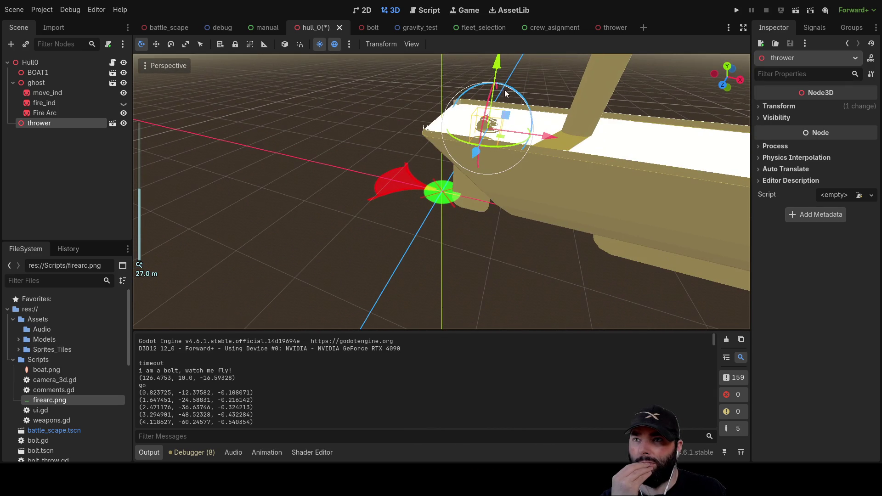
scroll(506, 94, up, 5)
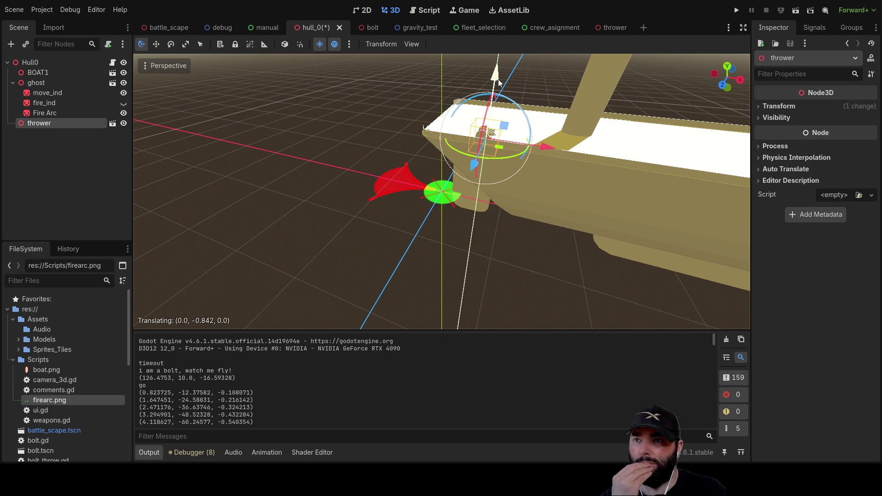
key(f)
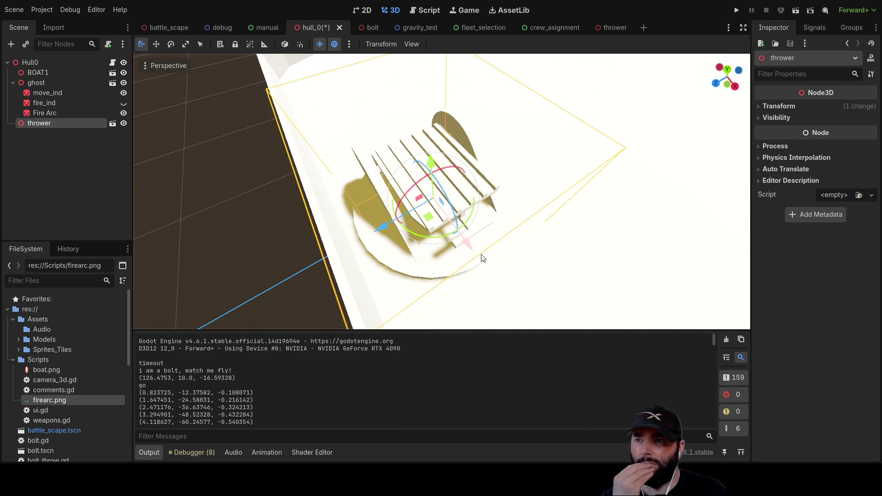
mouse_move(478, 215)
mouse_down()
mouse_move(455, 238)
mouse_move(404, 237)
mouse_move(416, 244)
mouse_move(502, 158)
mouse_move(469, 102)
mouse_up()
scroll(468, 102, down, 5)
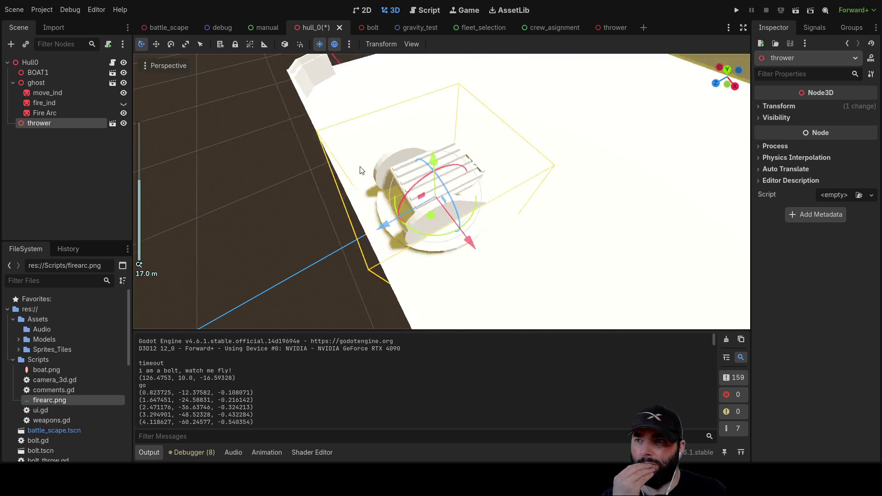
scroll(523, 126, up, 3)
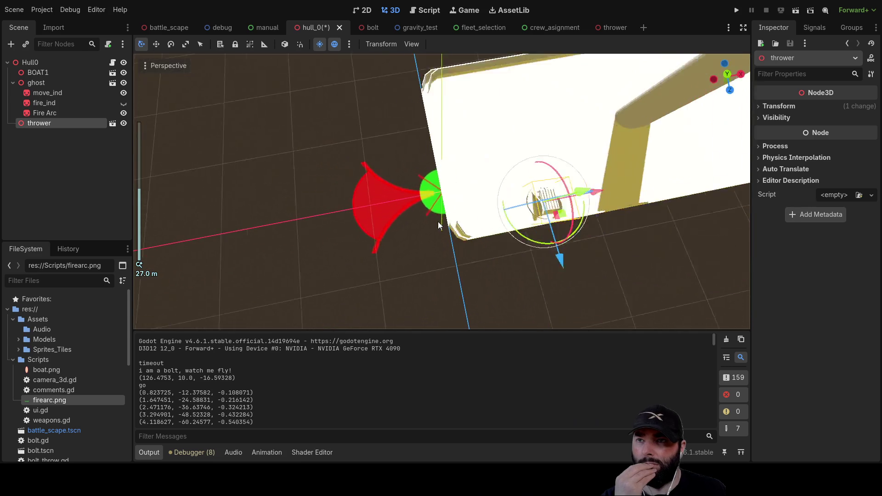
scroll(435, 201, up, 5)
click(440, 194)
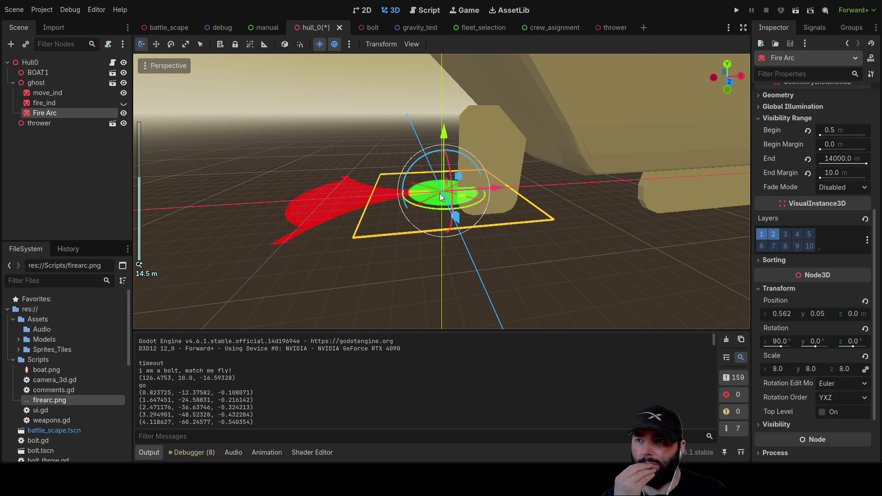
- Select the move_ind sprite, check it from top-down, end-on and side views, then deselect it
click(337, 207)
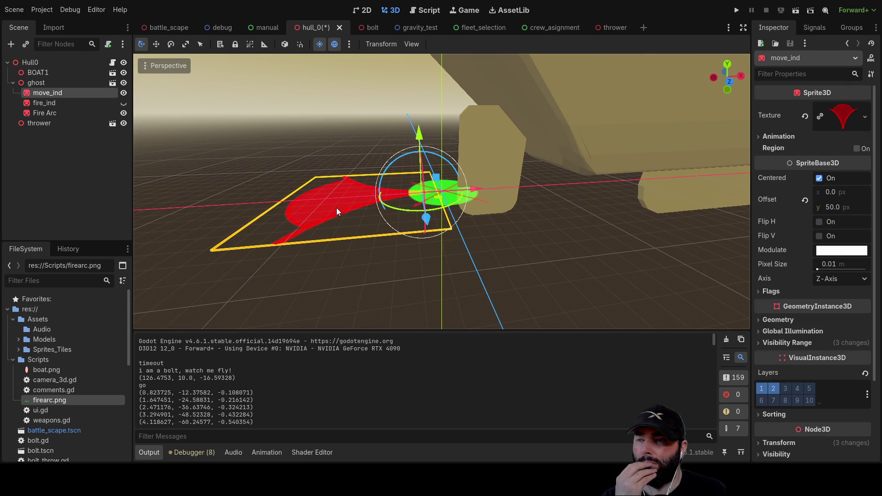
scroll(357, 173, down, 5)
mouse_move(357, 173)
mouse_down()
mouse_move(514, 230)
mouse_move(354, 206)
mouse_move(522, 189)
mouse_move(458, 205)
mouse_move(271, 194)
mouse_move(257, 212)
mouse_up()
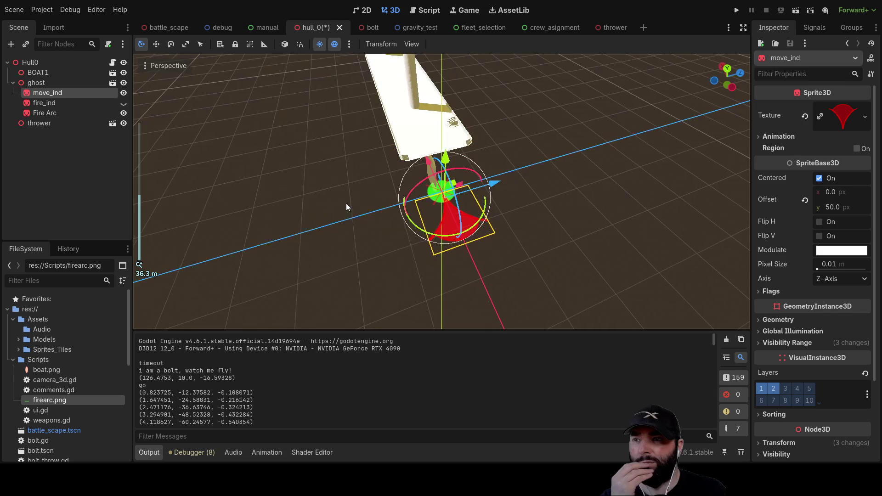
scroll(514, 190, up, 2)
scroll(321, 240, down, 8)
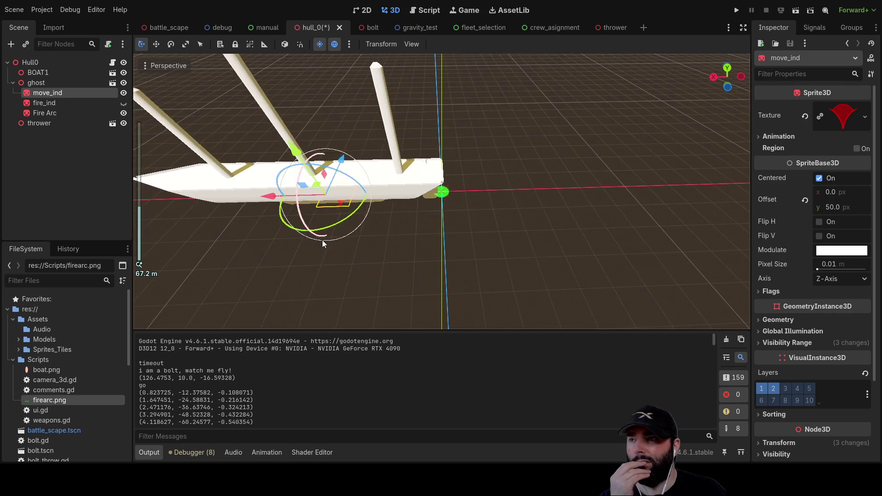
scroll(322, 243, down, 2)
mouse_move(377, 216)
mouse_down()
mouse_move(431, 262)
mouse_move(583, 167)
mouse_move(454, 247)
mouse_up()
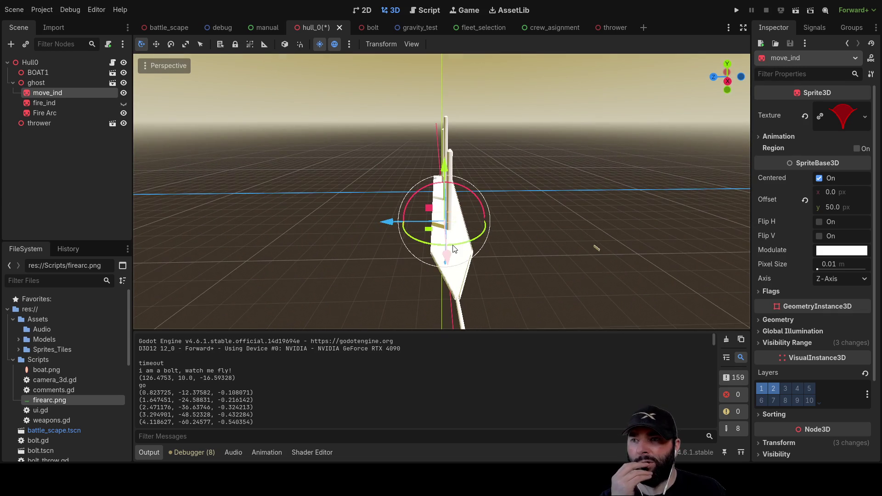
drag(572, 222, 339, 245)
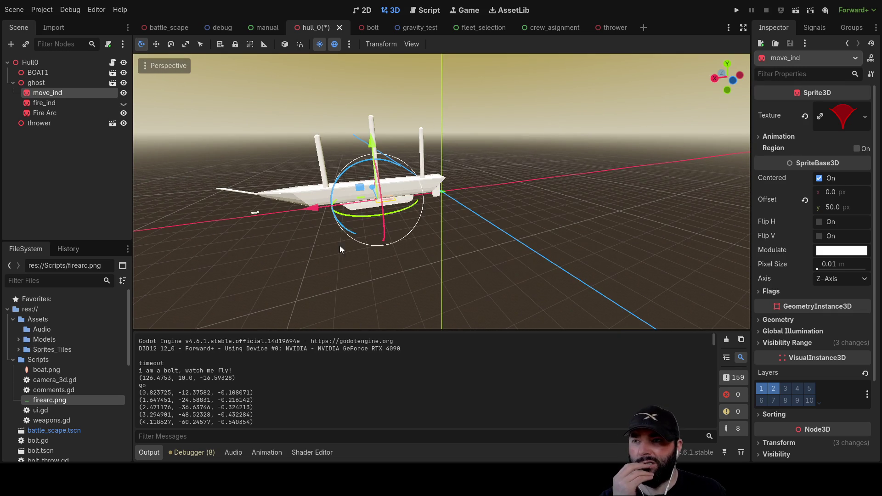
click(252, 211)
- Orbit around the hull to a close view of the green disc
mouse_move(416, 247)
mouse_down()
mouse_move(564, 241)
mouse_move(492, 236)
mouse_move(429, 252)
mouse_up()
scroll(553, 244, up, 5)
scroll(553, 244, down, 5)
scroll(436, 230, up, 3)
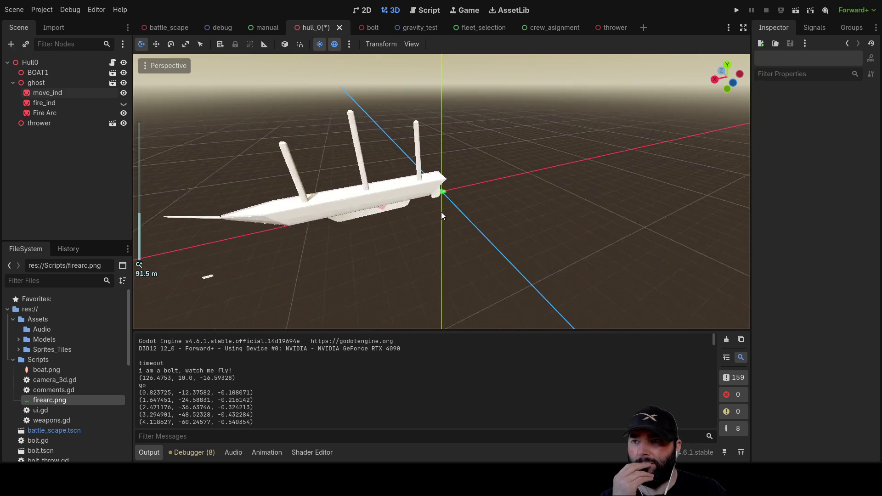
scroll(442, 214, up, 5)
mouse_move(477, 132)
mouse_down()
mouse_move(378, 158)
mouse_move(428, 153)
mouse_move(549, 180)
mouse_up()
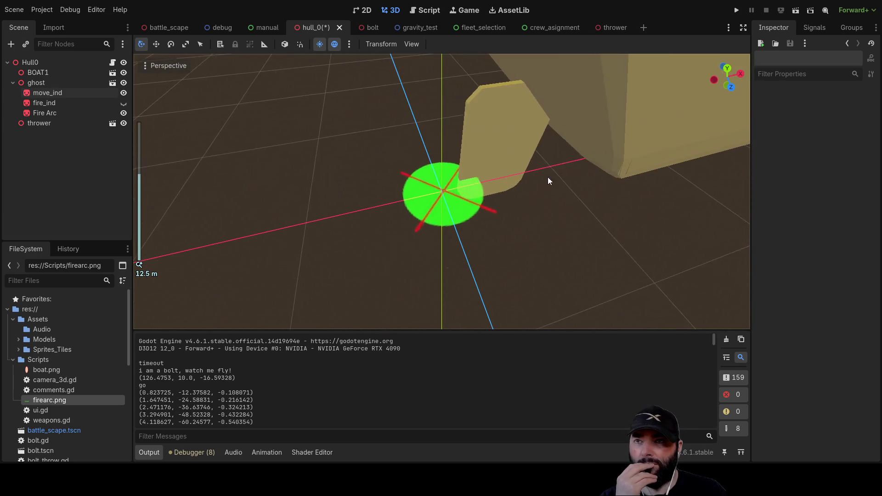
scroll(548, 180, down, 4)
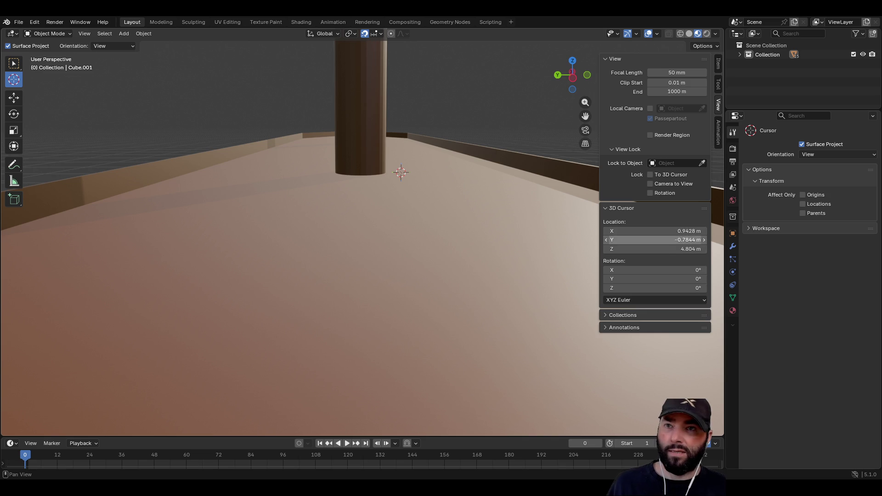
- In Blender, start editing the 3D cursor's X location field
click(654, 231)
- Set the 3D cursor's X, Y and Z location to 0 m, then pick the Move tool
text(0)
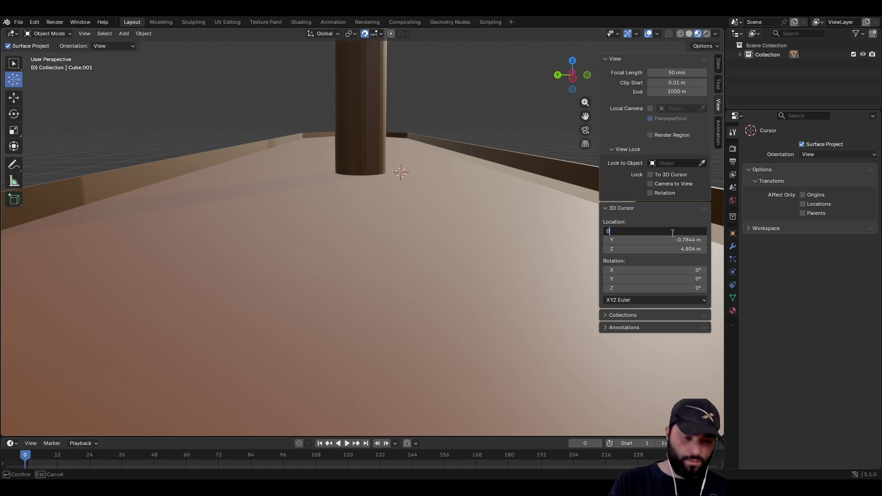
key(Return)
click(666, 240)
text(0)
key(Return)
mouse_move(329, 205)
mouse_down()
mouse_move(395, 204)
mouse_move(309, 286)
mouse_move(436, 291)
mouse_move(380, 302)
mouse_move(350, 321)
mouse_move(347, 301)
mouse_move(360, 295)
mouse_move(359, 323)
mouse_move(358, 301)
mouse_move(382, 316)
mouse_move(401, 309)
mouse_move(282, 193)
mouse_move(407, 199)
mouse_move(415, 173)
mouse_move(388, 225)
mouse_move(389, 239)
mouse_move(392, 218)
mouse_move(391, 321)
mouse_up()
click(660, 248)
text(0)
key(Return)
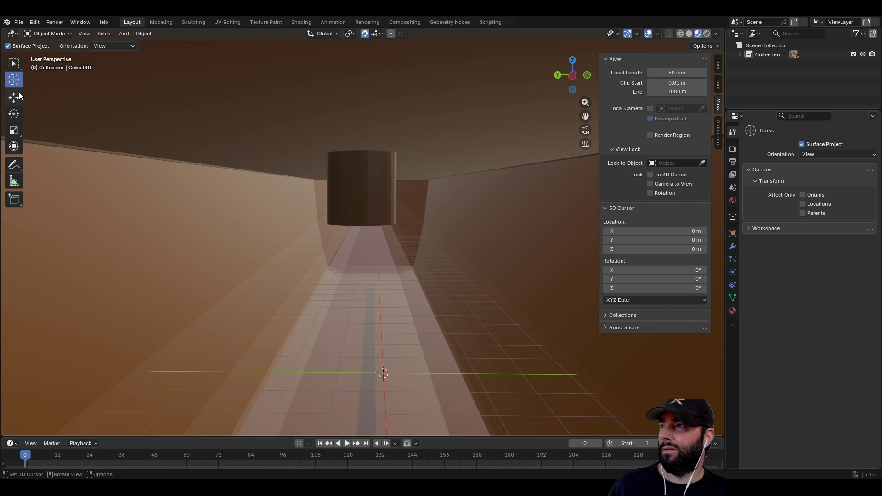
click(17, 99)
- Select the boat hull and add the right, middle and left masts and the bowsprit
scroll(304, 221, down, 10)
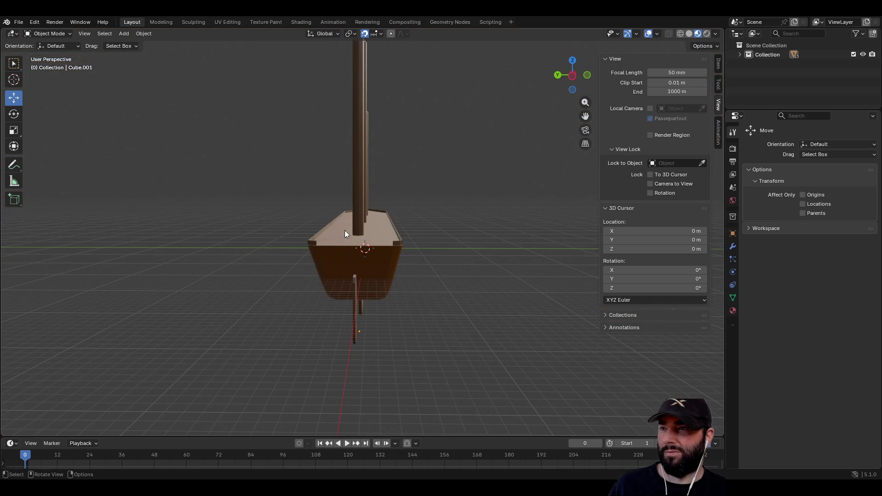
click(334, 248)
drag(162, 196, 395, 221)
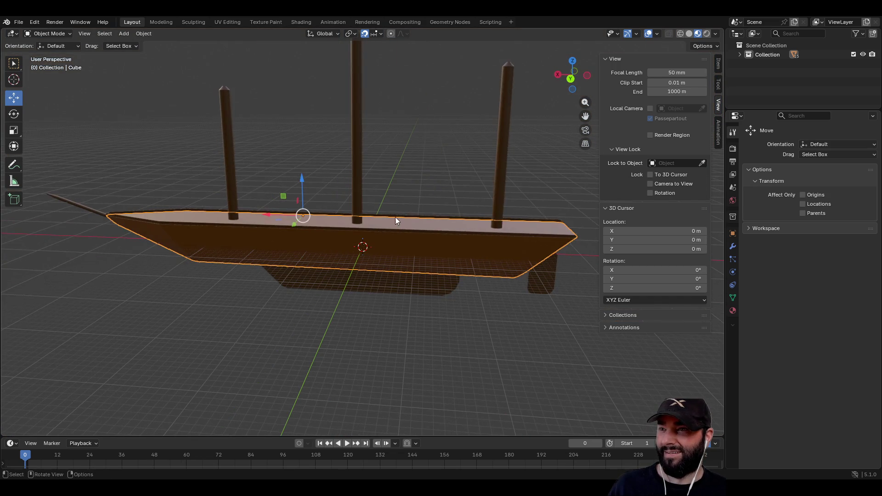
shift+click(500, 185)
shift+click(353, 168)
shift+click(231, 171)
shift+click(82, 205)
- Add the vertical, lower, back side and other hull planks, keeping the hull active
mouse_move(564, 297)
mouse_down()
mouse_move(475, 262)
mouse_move(474, 274)
mouse_up()
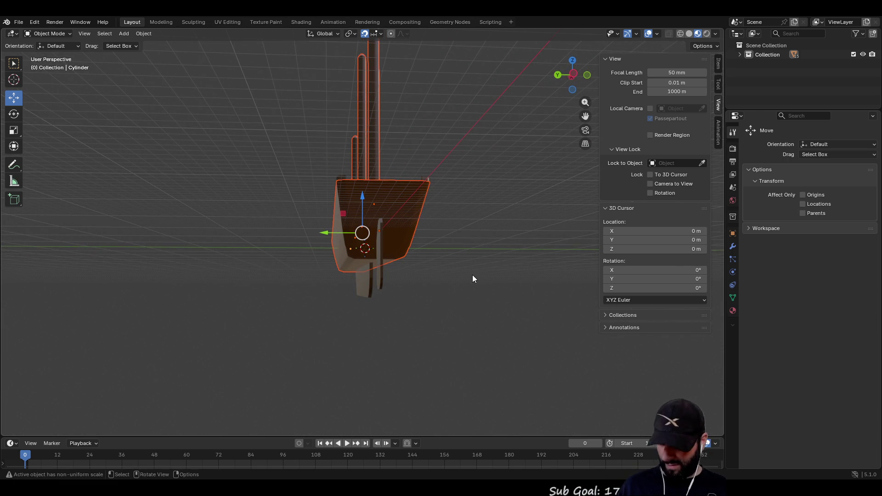
shift+click(381, 272)
shift+click(364, 288)
mouse_move(307, 297)
mouse_down()
mouse_move(455, 326)
mouse_move(462, 301)
mouse_up()
scroll(309, 287, up, 5)
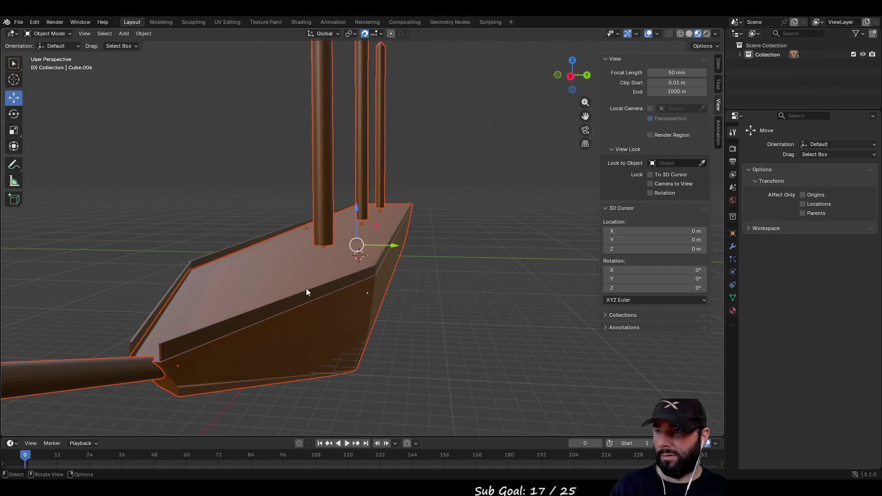
shift+click(293, 302)
shift+click(222, 256)
shift+click(382, 260)
- Add the small deck block and the remaining deck-block parts to the selection
mouse_move(422, 263)
mouse_down()
mouse_move(278, 267)
mouse_move(379, 275)
mouse_up()
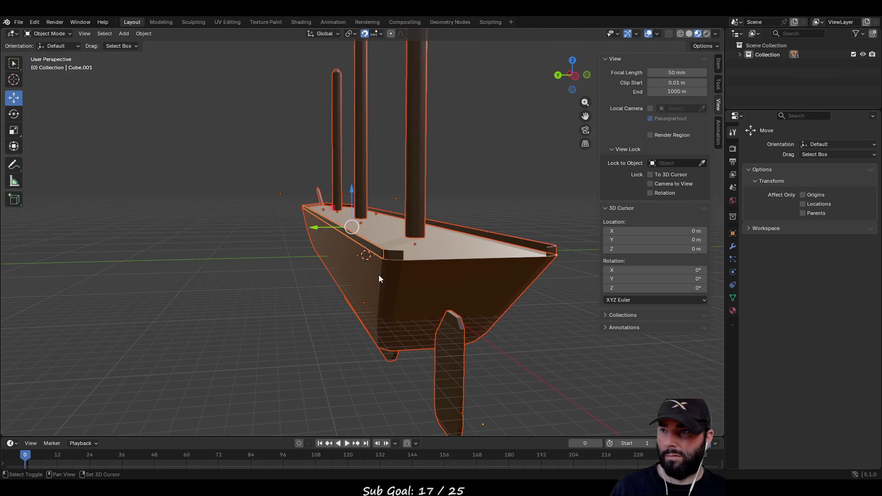
shift+click(390, 254)
mouse_move(424, 255)
mouse_down()
mouse_move(453, 252)
mouse_move(468, 278)
mouse_move(437, 286)
mouse_up()
scroll(456, 255, up, 2)
shift+click(411, 305)
shift+click(217, 270)
shift+click(256, 260)
scroll(290, 267, down, 5)
mouse_move(371, 282)
mouse_down()
mouse_move(319, 297)
mouse_move(249, 260)
mouse_move(354, 264)
mouse_move(423, 240)
mouse_move(441, 294)
mouse_move(431, 218)
mouse_move(352, 210)
mouse_move(385, 265)
mouse_move(368, 299)
mouse_up()
scroll(439, 261, up, 10)
scroll(368, 299, up, 3)
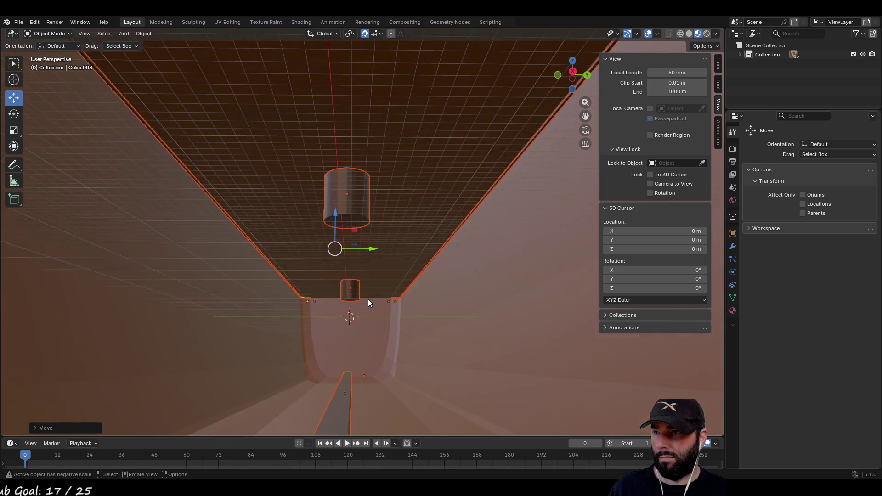
- Shift the selected boat parts 0.2 m along Y with the gizmo's Y arrow
scroll(369, 320, up, 5)
scroll(372, 299, down, 5)
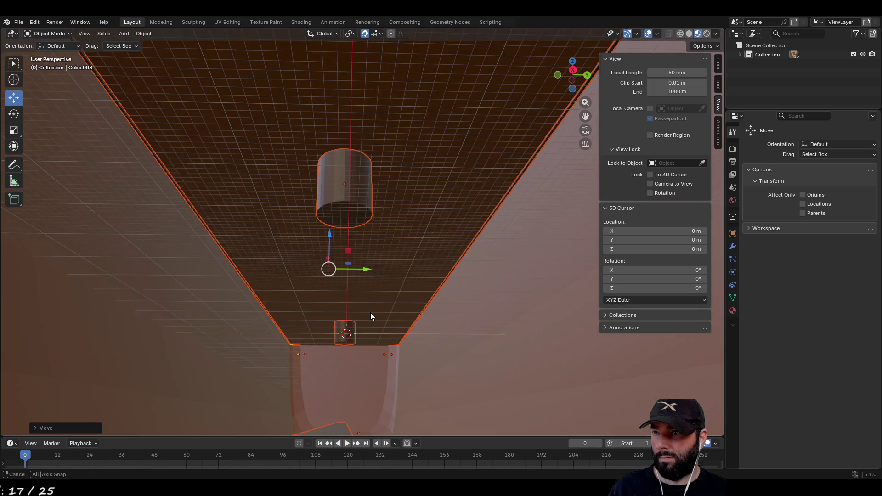
scroll(370, 313, up, 2)
scroll(365, 315, down, 2)
scroll(364, 330, up, 6)
mouse_move(364, 339)
mouse_down()
mouse_move(560, 363)
mouse_move(599, 324)
mouse_move(417, 331)
mouse_move(407, 343)
mouse_move(398, 329)
mouse_move(407, 260)
mouse_move(400, 99)
mouse_move(412, 219)
mouse_move(376, 258)
mouse_move(374, 247)
mouse_up()
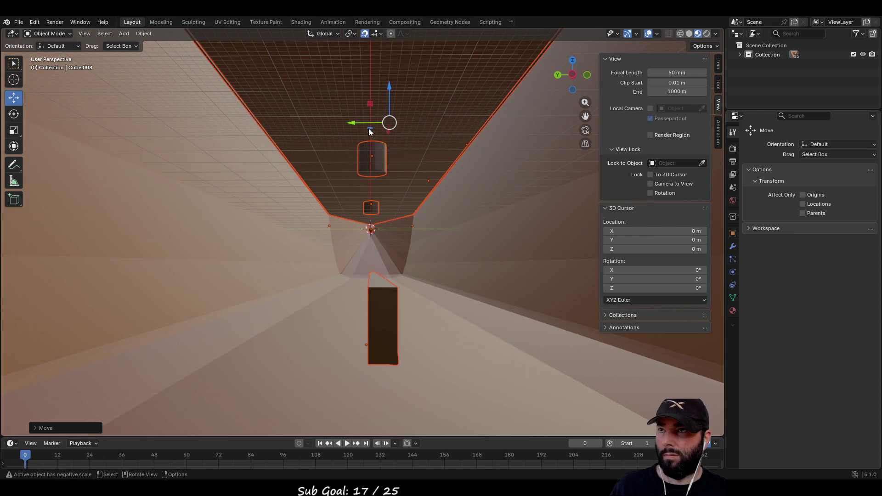
drag(351, 127, 345, 125)
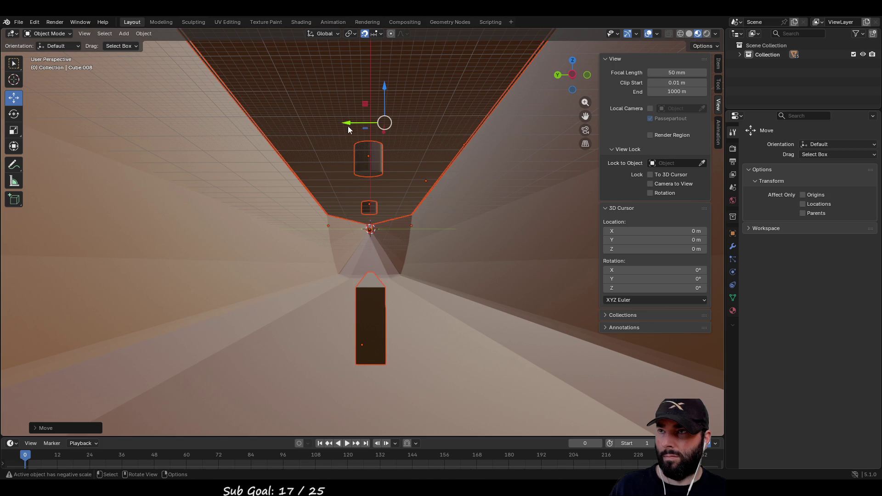
- Check the alignment down the channel and from the side, then save BOAT1.blend
scroll(400, 256, up, 3)
scroll(400, 255, up, 2)
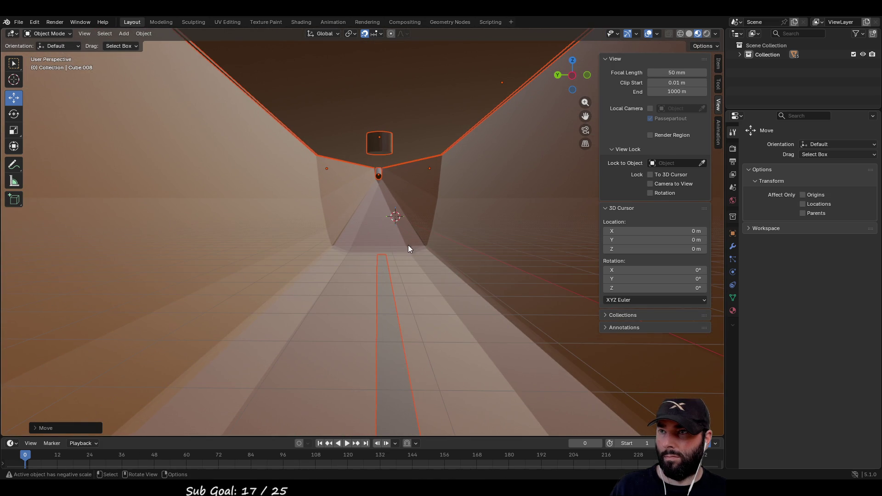
mouse_move(407, 243)
mouse_down()
mouse_move(389, 245)
mouse_move(408, 242)
mouse_move(400, 204)
mouse_move(399, 216)
mouse_up()
scroll(396, 233, down, 3)
mouse_move(385, 265)
mouse_down()
mouse_move(380, 277)
mouse_move(365, 237)
mouse_move(360, 252)
mouse_move(348, 250)
mouse_move(356, 202)
mouse_move(393, 218)
mouse_move(377, 233)
mouse_move(373, 221)
mouse_up()
scroll(375, 222, down, 3)
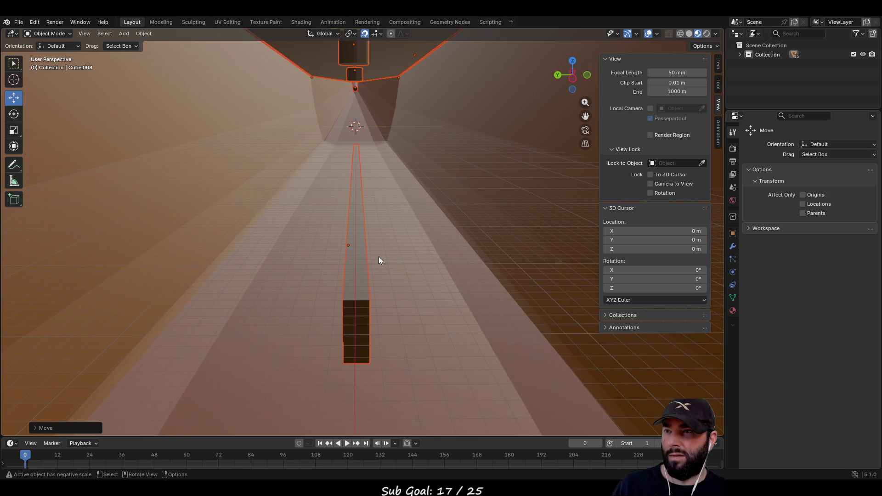
scroll(379, 256, down, 8)
mouse_move(379, 259)
mouse_down()
mouse_move(505, 261)
mouse_move(454, 293)
mouse_up()
key(ctrl+s)
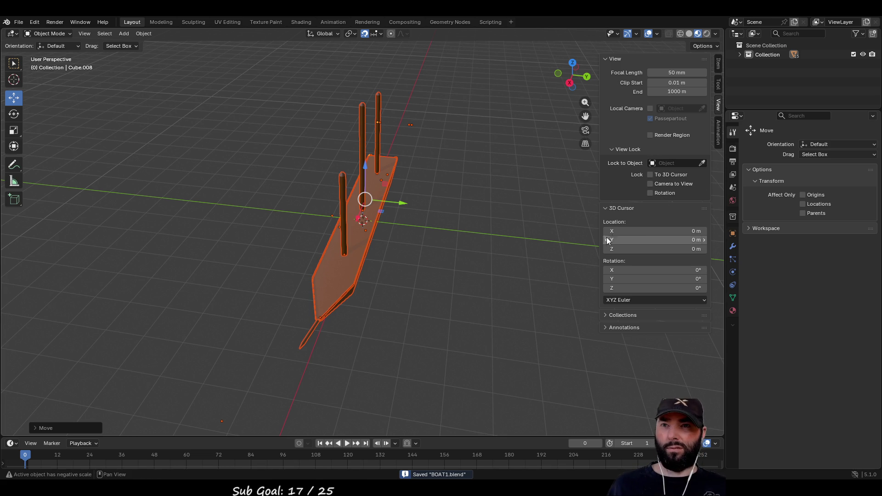
- Set the selected boat parts' origin to the 3D cursor with Set Origin > Origin to 3D Cursor
right_click(332, 267)
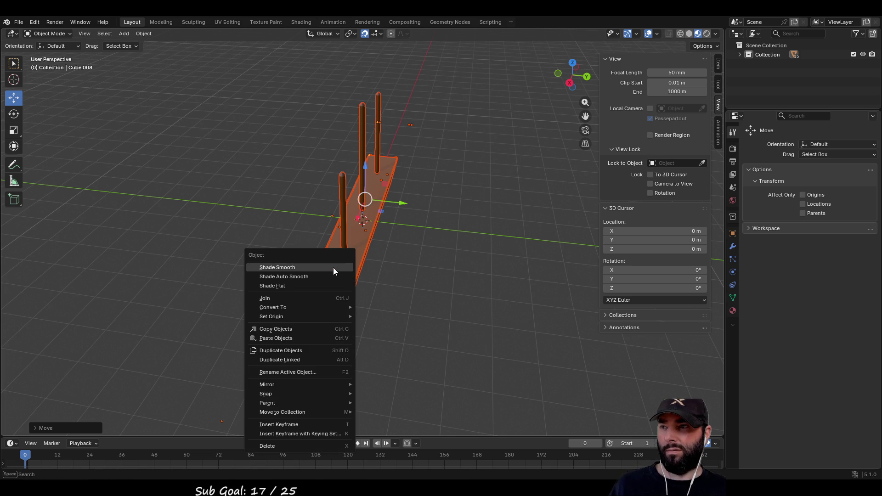
mouse_move(309, 315)
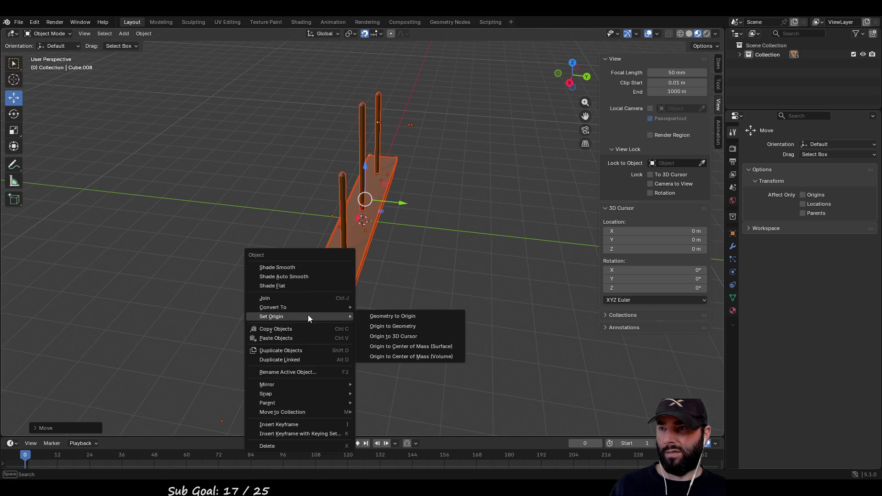
click(407, 337)
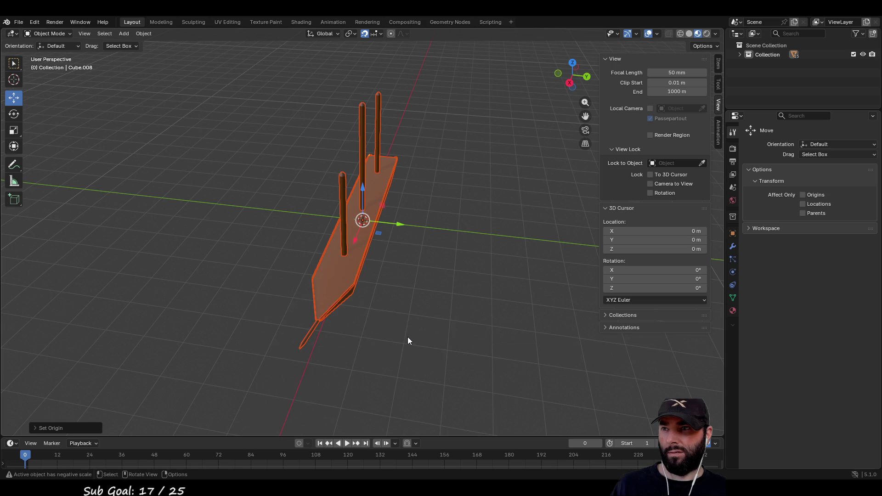
mouse_move(413, 261)
mouse_down()
mouse_move(250, 198)
mouse_move(271, 240)
mouse_move(335, 279)
mouse_move(389, 350)
mouse_move(390, 317)
mouse_move(367, 318)
mouse_move(367, 329)
mouse_move(371, 257)
mouse_move(373, 265)
mouse_up()
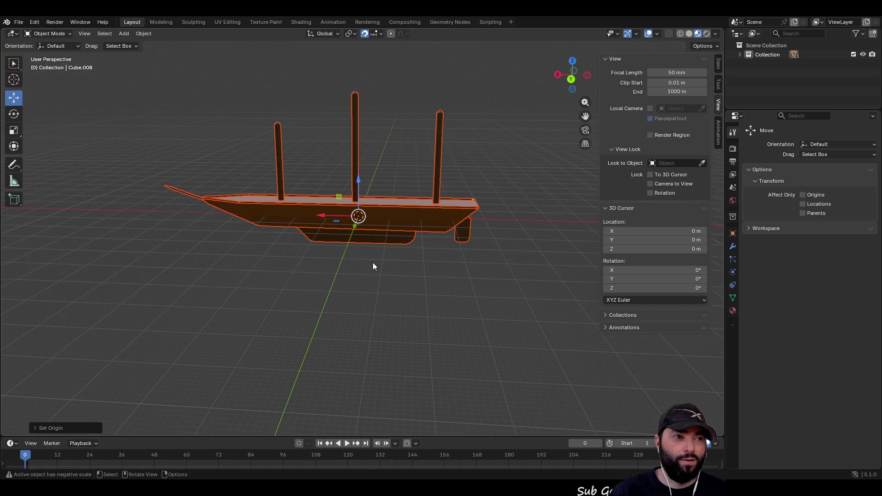
click(19, 22)
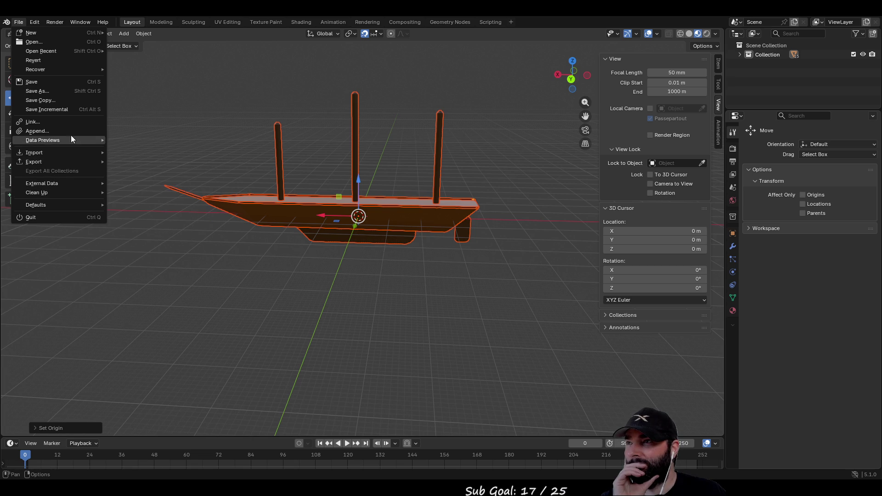
mouse_move(56, 163)
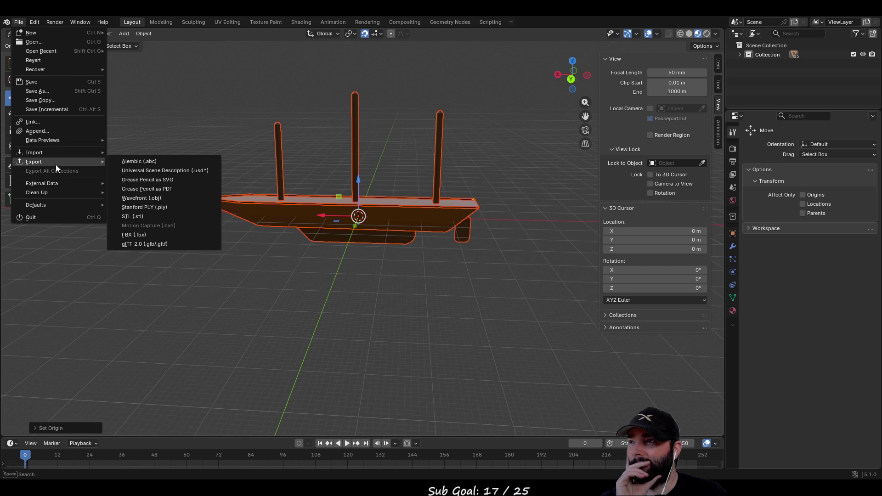
click(164, 242)
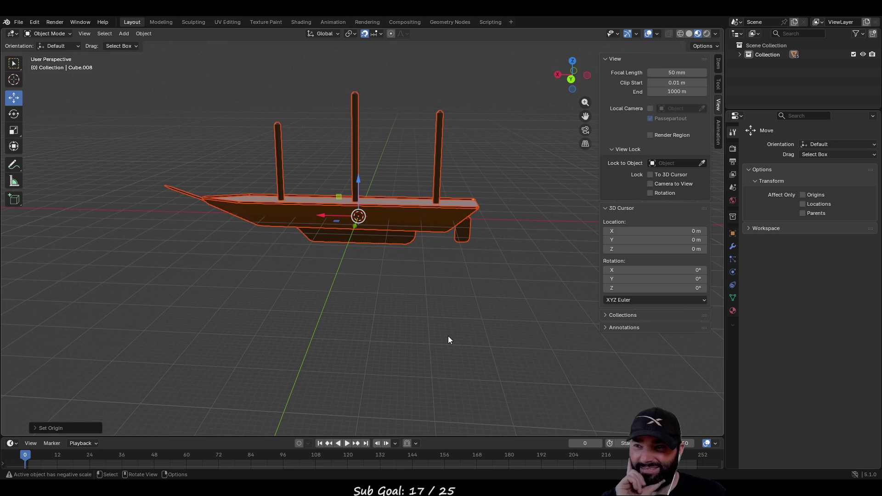
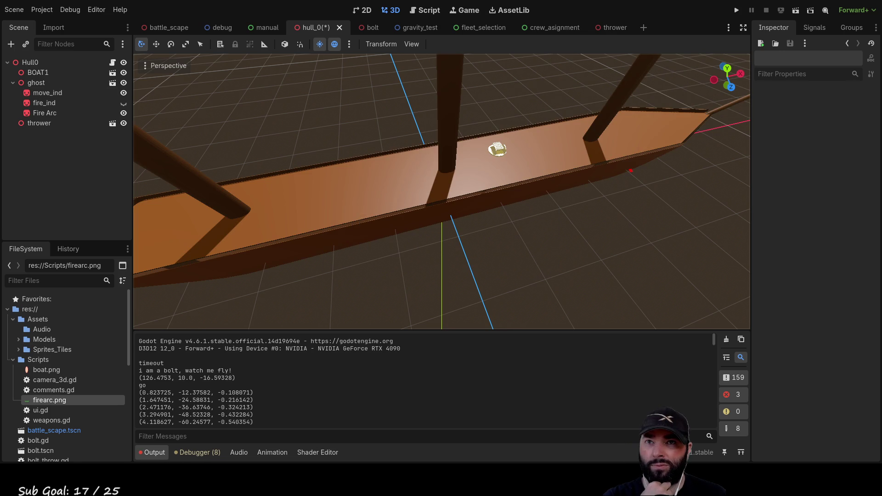
- Select the fire_ind sprite and try Pixel Size values of 2 and then 20
mouse_move(597, 146)
mouse_down()
mouse_move(343, 175)
mouse_move(471, 177)
mouse_move(604, 202)
mouse_move(638, 168)
mouse_move(604, 142)
mouse_move(494, 142)
mouse_move(584, 137)
mouse_move(722, 157)
mouse_move(585, 223)
mouse_move(553, 220)
mouse_move(496, 175)
mouse_move(503, 116)
mouse_move(492, 189)
mouse_move(394, 226)
mouse_move(421, 209)
mouse_up()
scroll(585, 223, up, 5)
scroll(393, 228, down, 10)
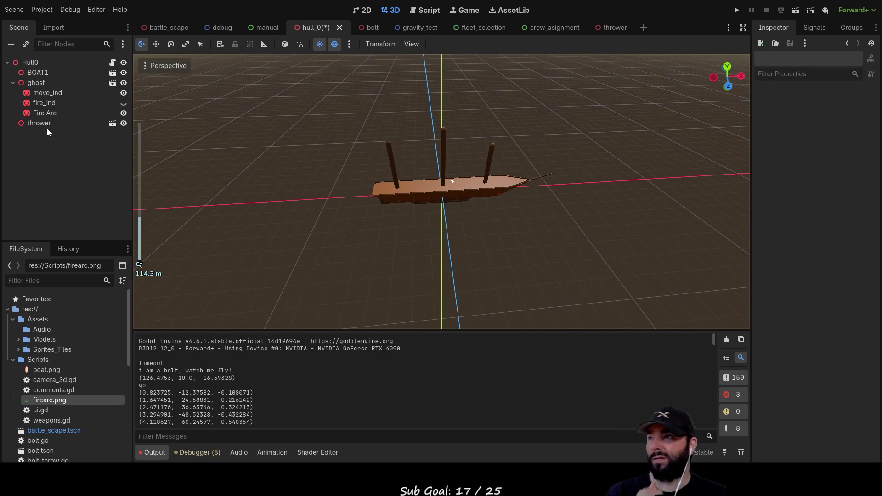
click(55, 95)
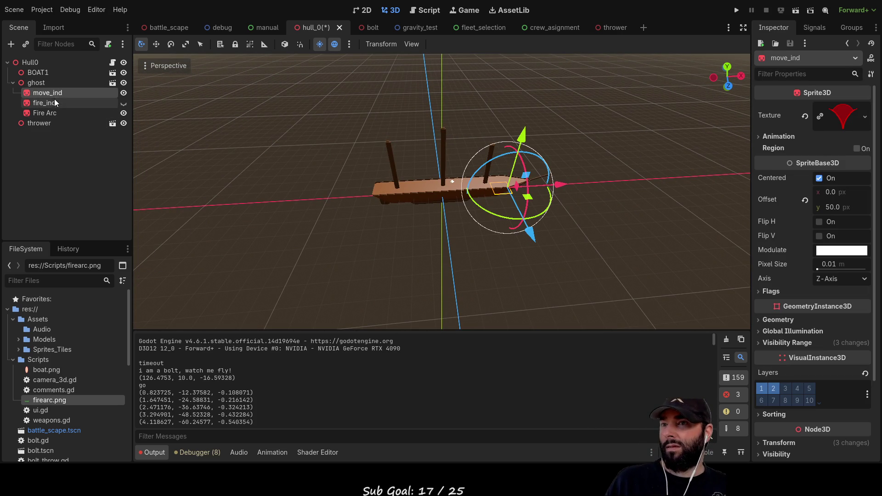
click(54, 103)
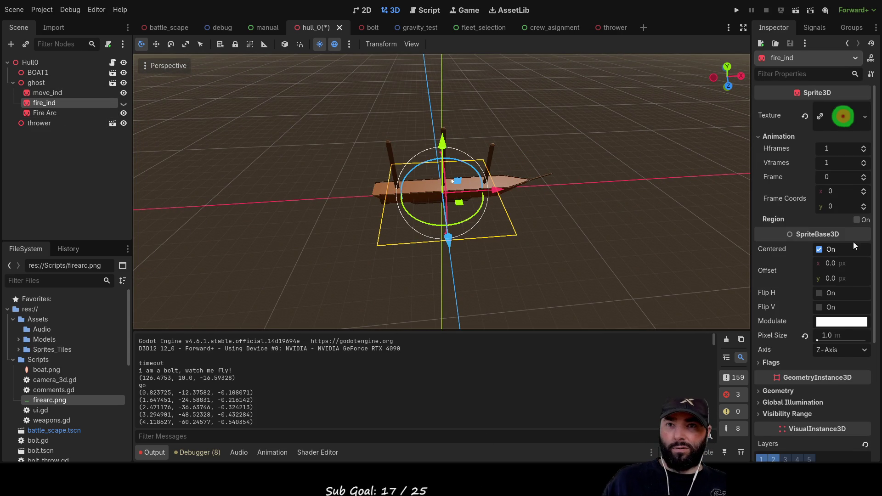
click(831, 335)
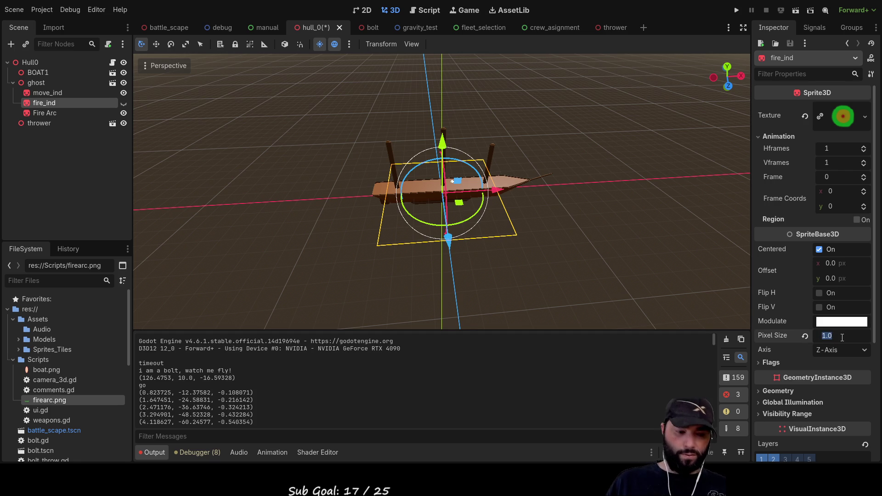
text(2)
key(Return)
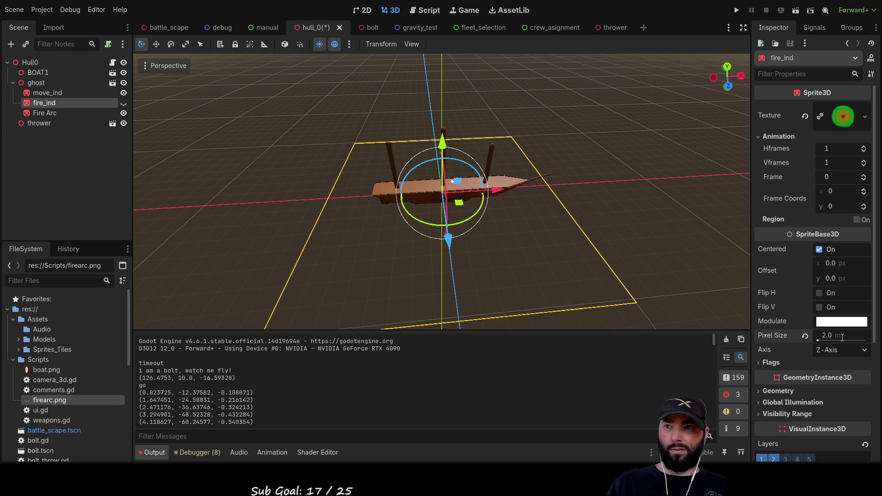
click(842, 337)
text(20)
key(Return)
- Make fire_ind visible and settle its Pixel Size at 2.0 after trying 10, 5 and 4
scroll(489, 226, down, 10)
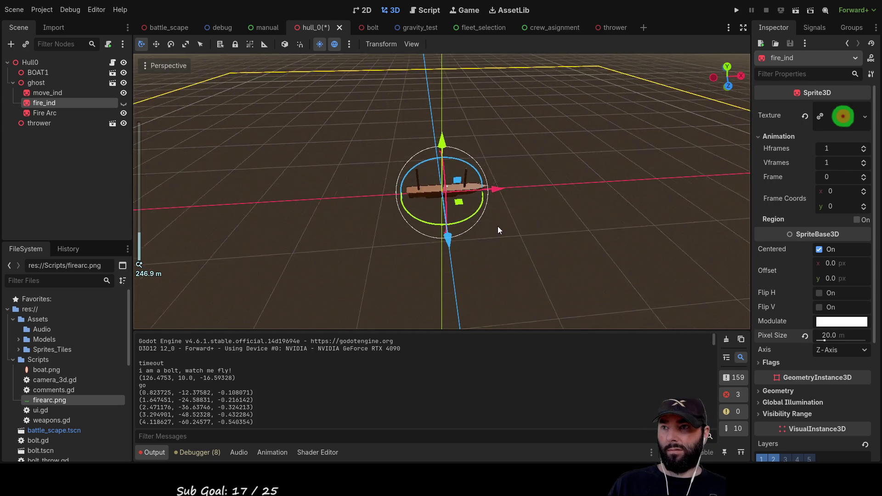
mouse_move(332, 224)
mouse_down()
mouse_move(473, 248)
mouse_move(469, 159)
mouse_move(456, 169)
mouse_move(230, 190)
mouse_up()
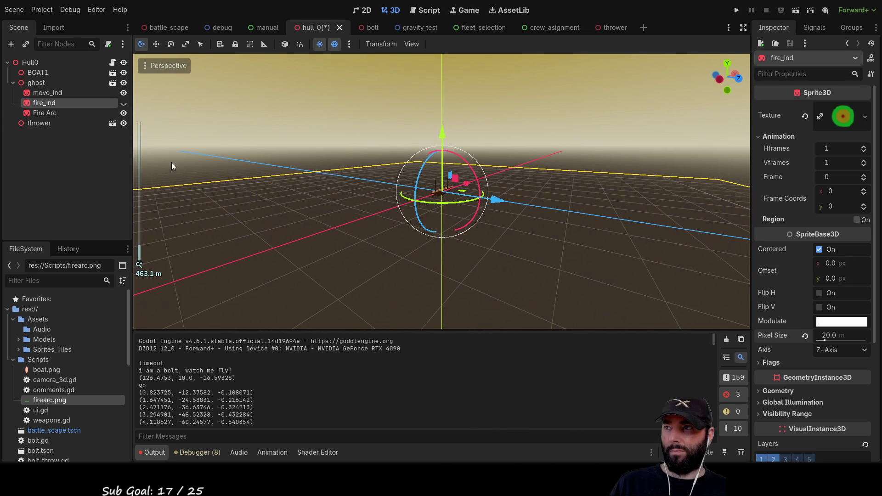
click(127, 106)
mouse_move(553, 132)
mouse_down()
mouse_move(561, 233)
mouse_move(727, 267)
mouse_up()
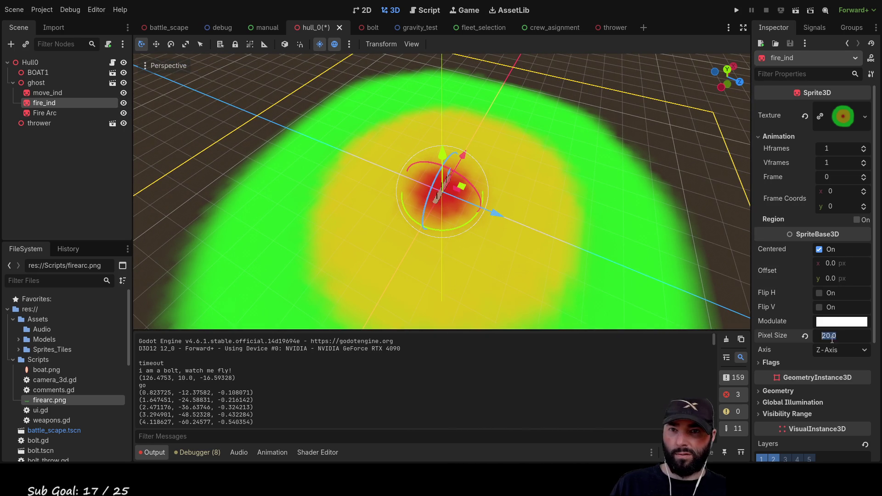
text(10)
key(Return)
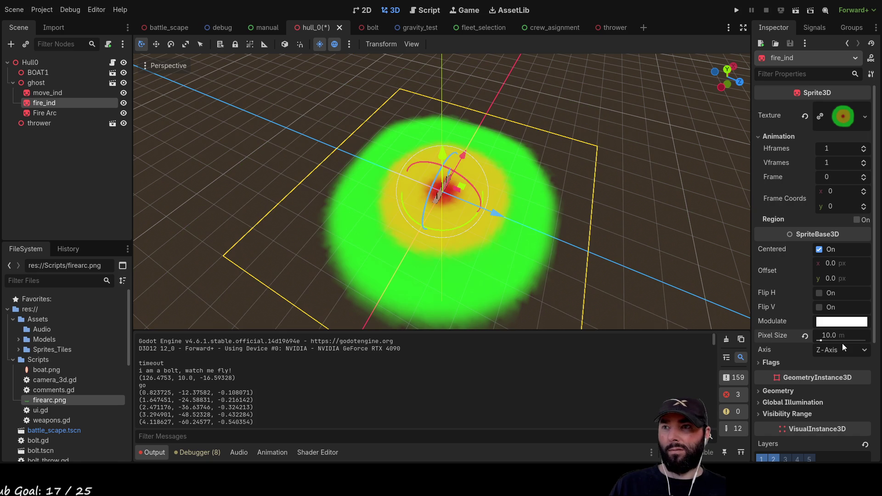
click(830, 334)
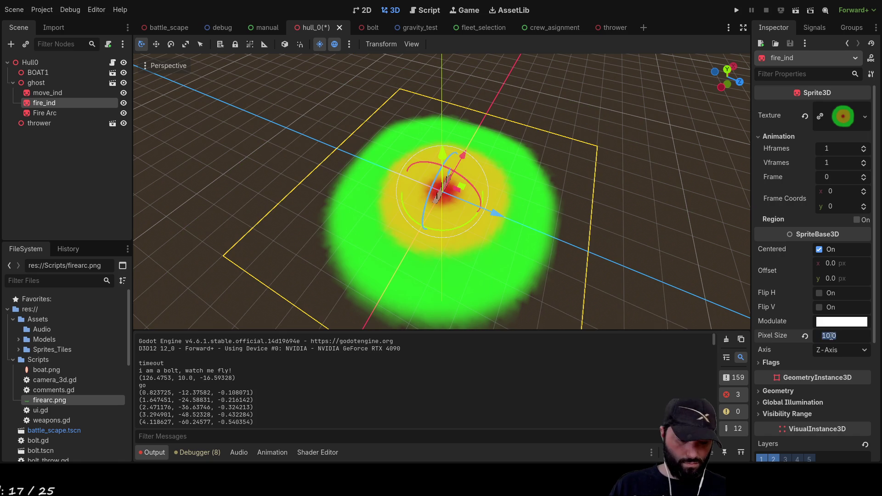
text(5)
key(Return)
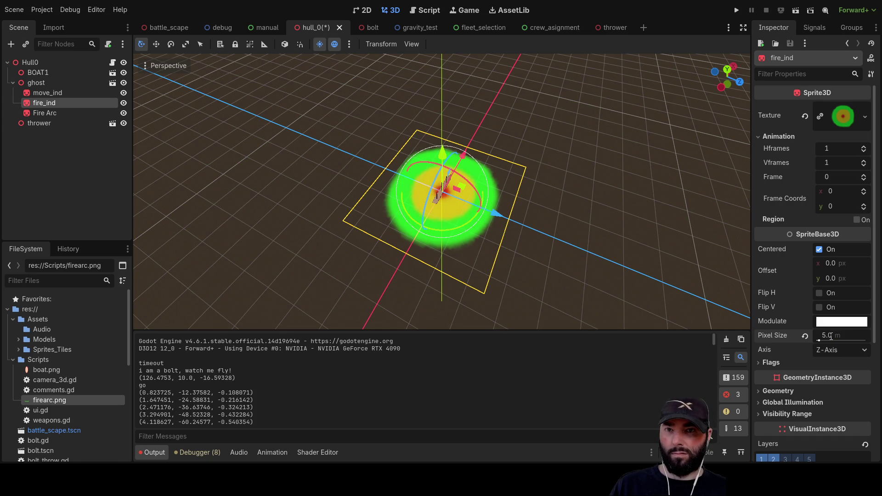
key(Return)
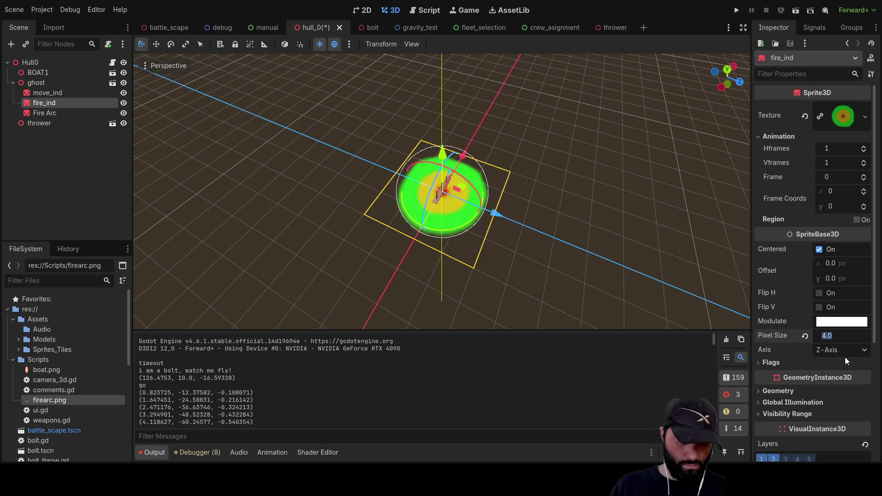
text(2)
key(Return)
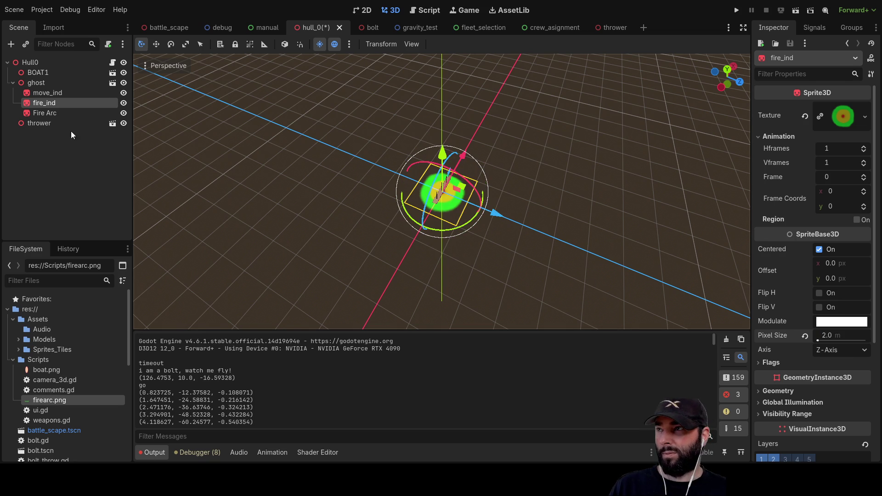
click(50, 114)
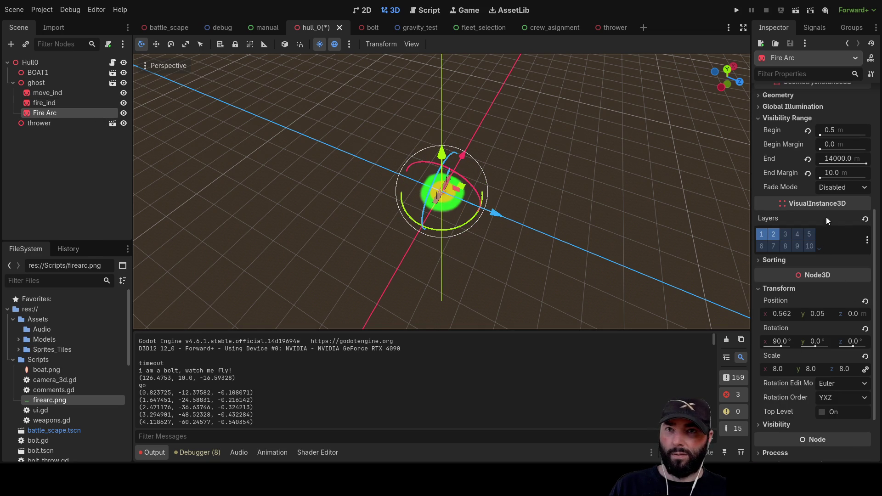
- Hide fire_ind, then set Fire Arc's X and Y position and X rotation to 0
click(124, 102)
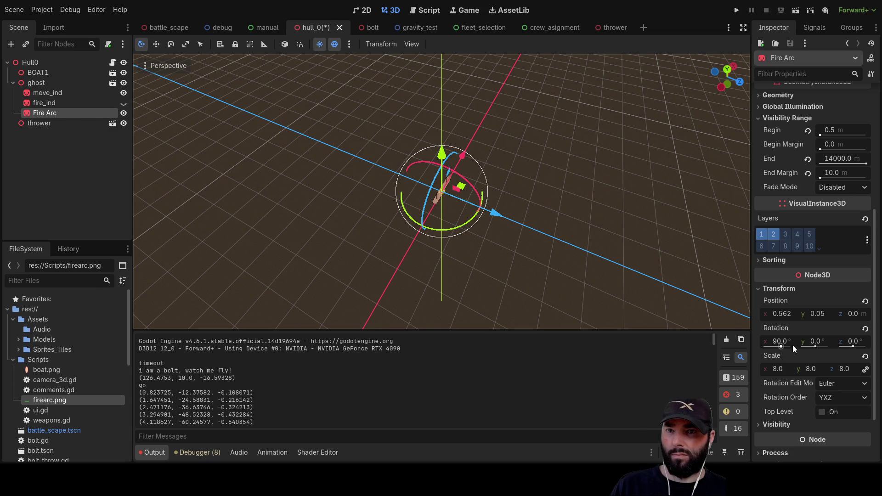
click(779, 314)
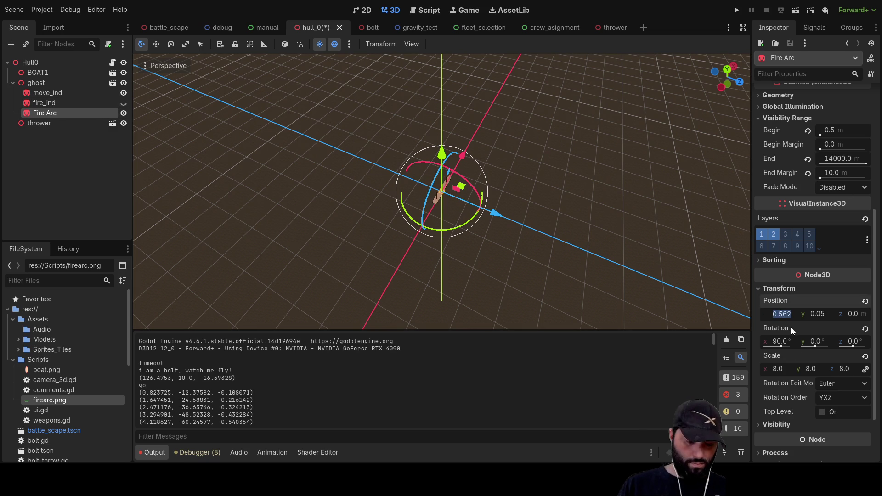
text(0)
key(Return)
click(817, 315)
text(0)
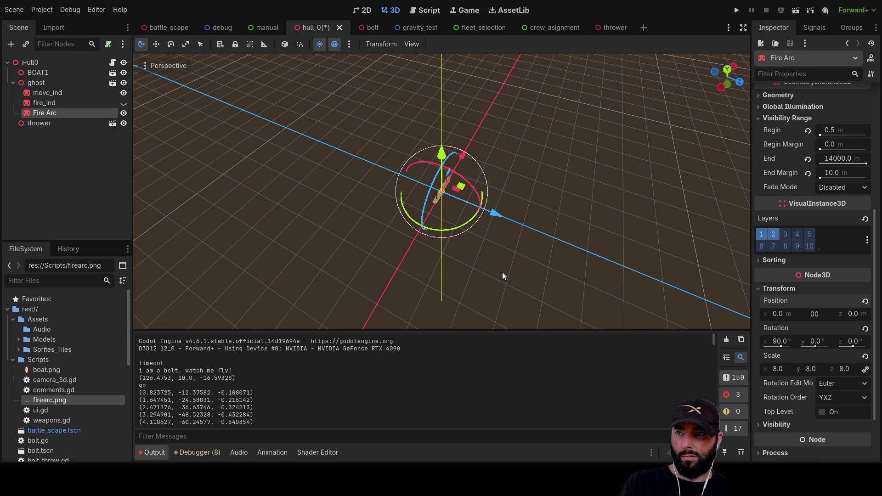
click(780, 340)
text(0)
key(Return)
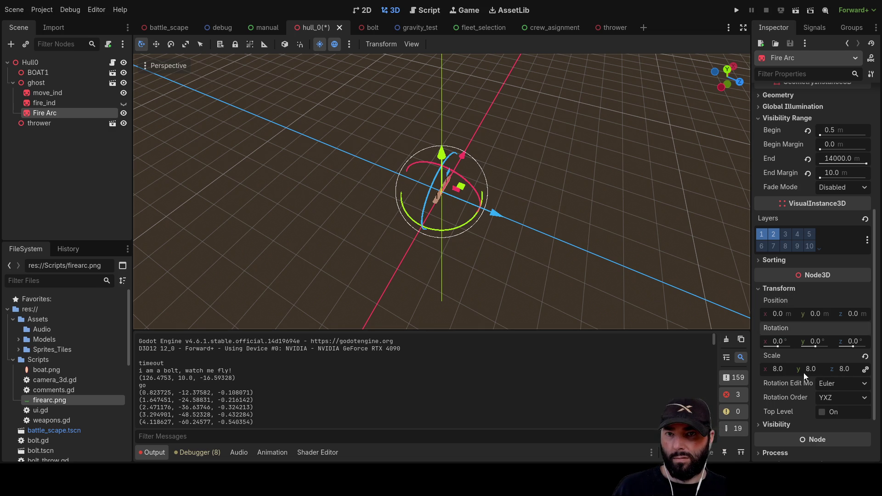
- Rotate Fire Arc 90° on X so it lies flat, and set its Y position to -5
scroll(539, 252, up, 10)
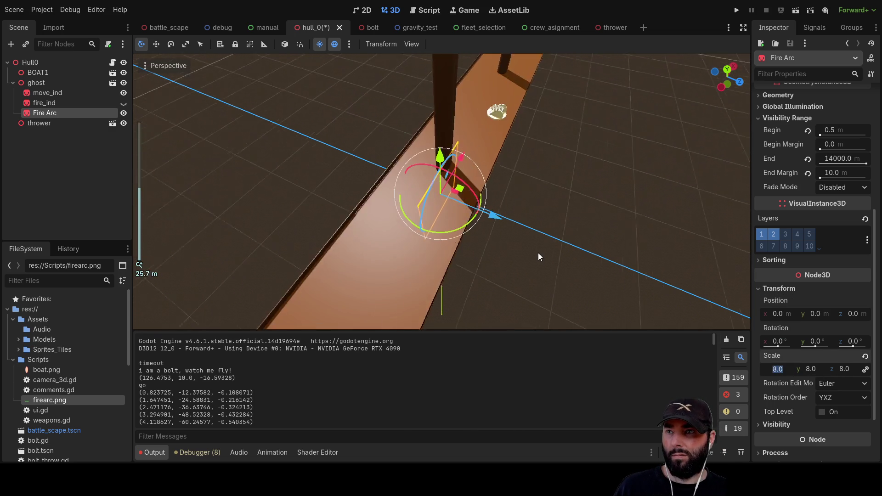
scroll(589, 280, down, 2)
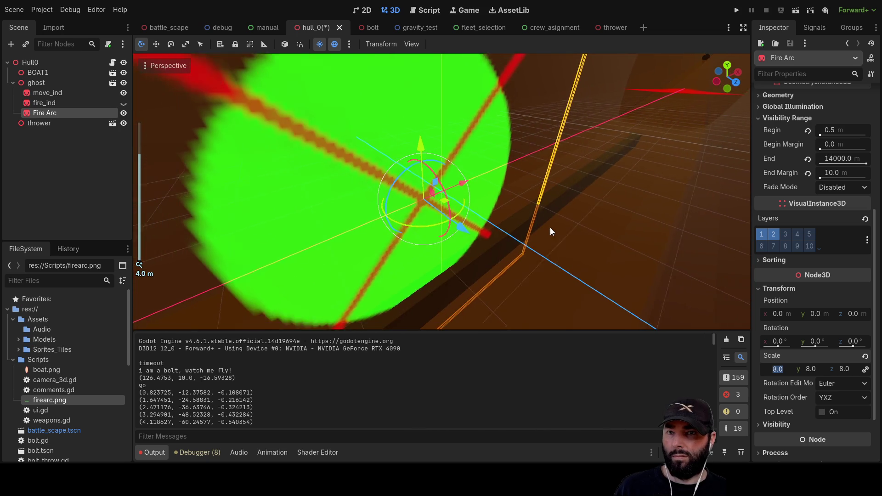
click(775, 342)
text(90)
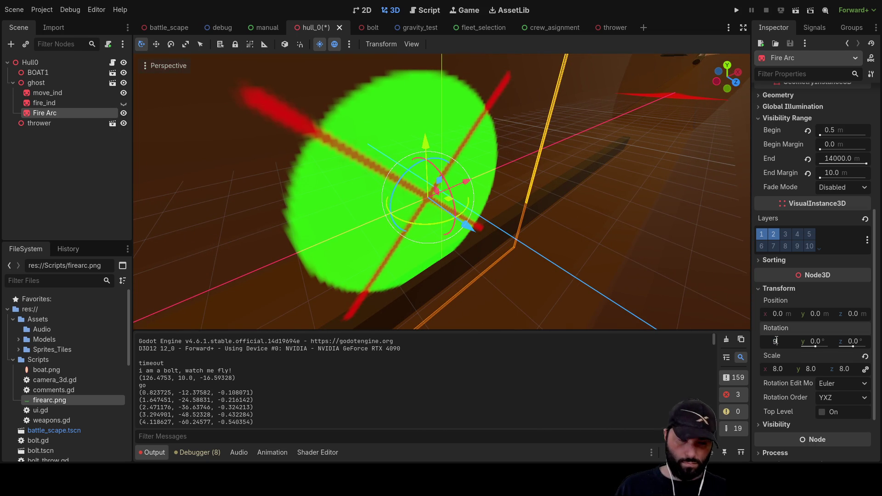
key(Return)
click(814, 313)
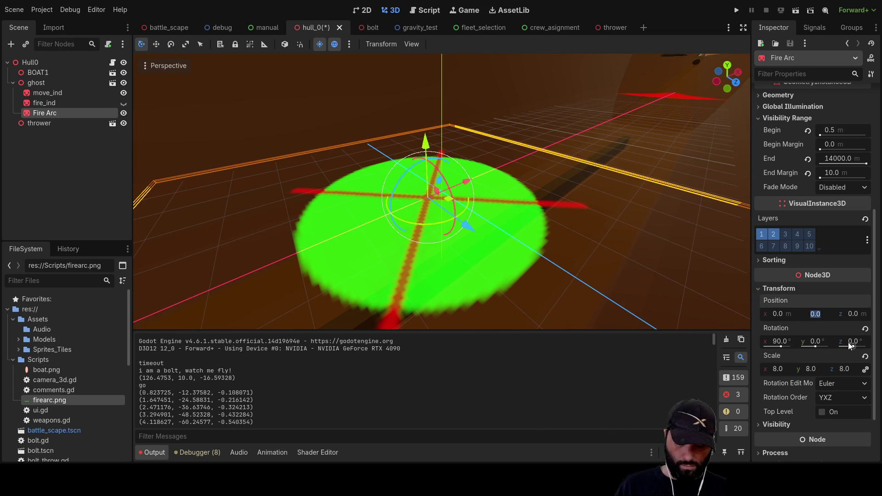
text(-5)
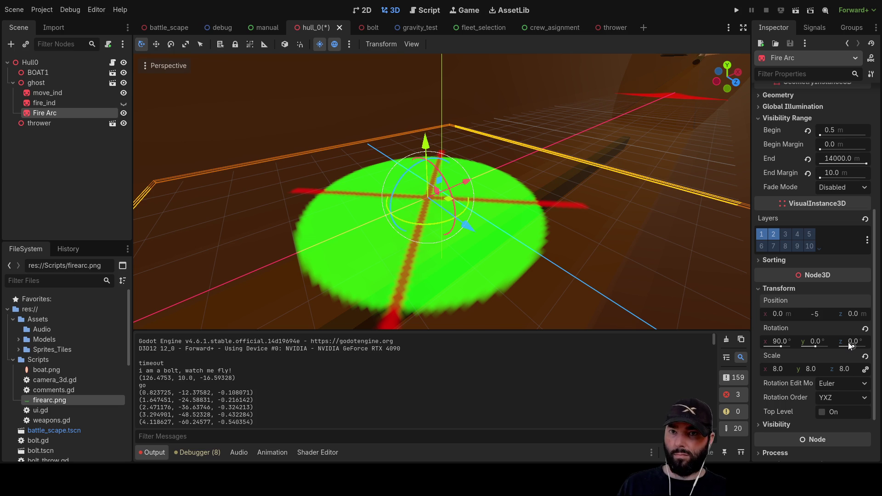
key(Return)
- Frame Fire Arc and raise it to a Y position of 5 above the deck
key(f)
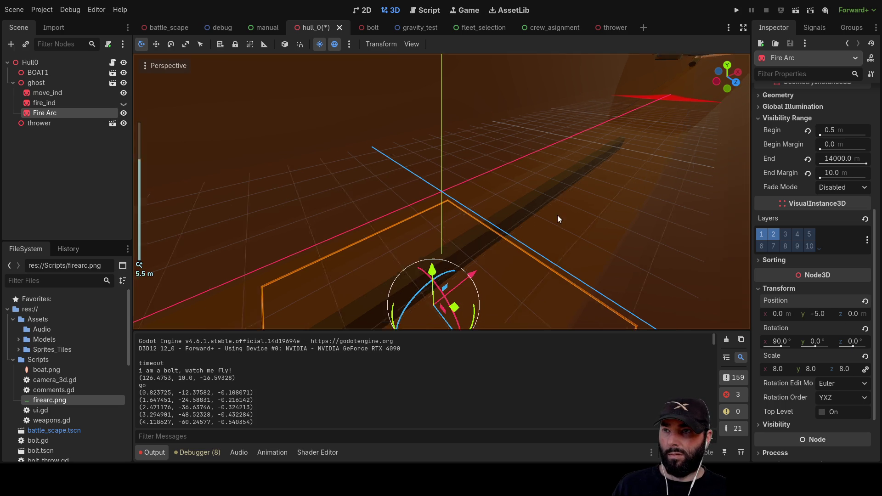
scroll(537, 231, down, 4)
scroll(568, 258, up, 2)
mouse_move(568, 258)
mouse_down()
mouse_move(549, 213)
mouse_move(520, 193)
mouse_up()
click(815, 314)
text(5)
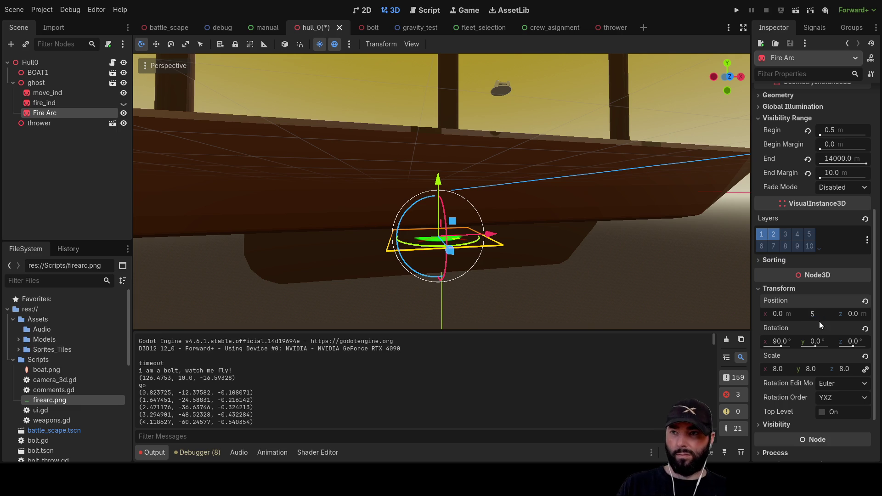
key(Return)
mouse_move(718, 271)
mouse_down()
mouse_move(601, 220)
mouse_move(702, 291)
mouse_up()
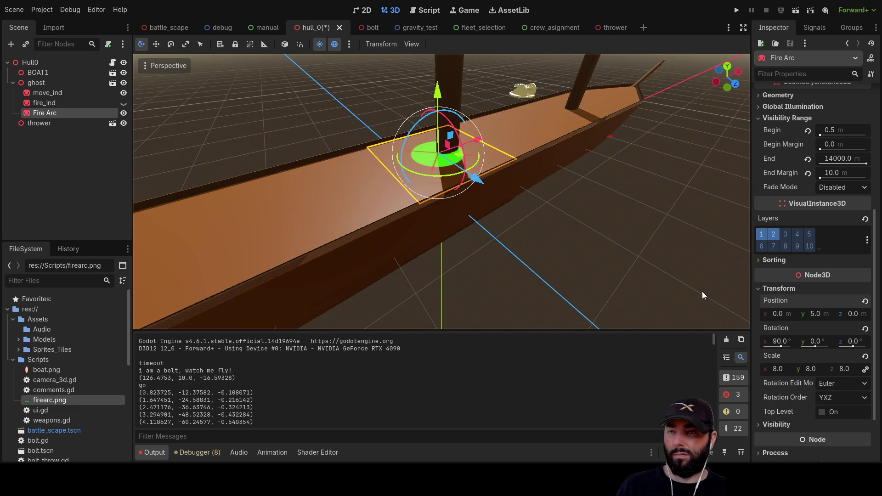
click(771, 369)
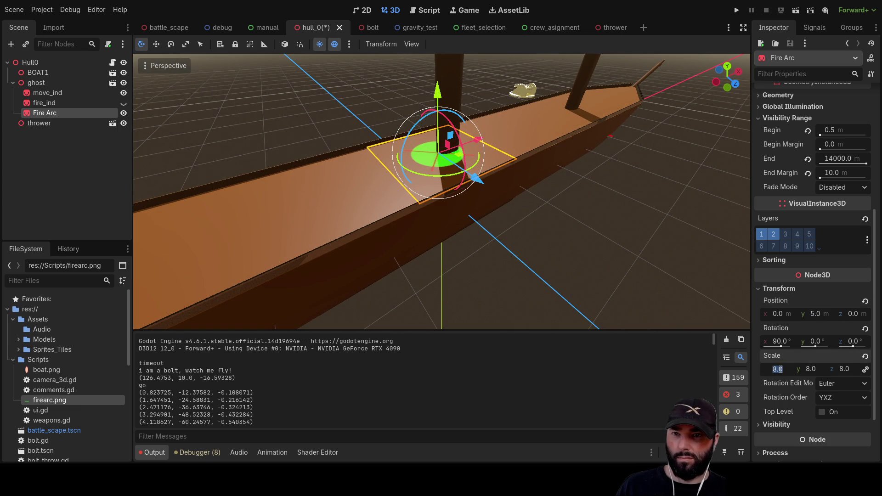
text(20)
key(Return)
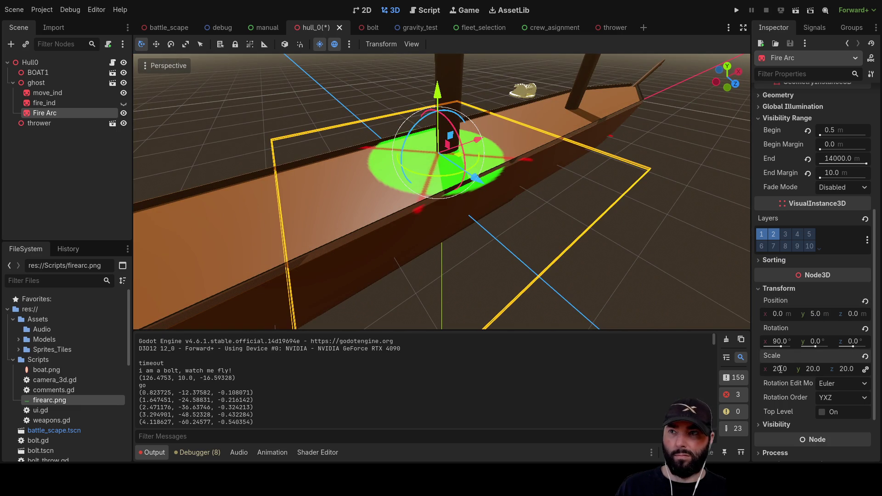
click(779, 369)
text(0)
key(Return)
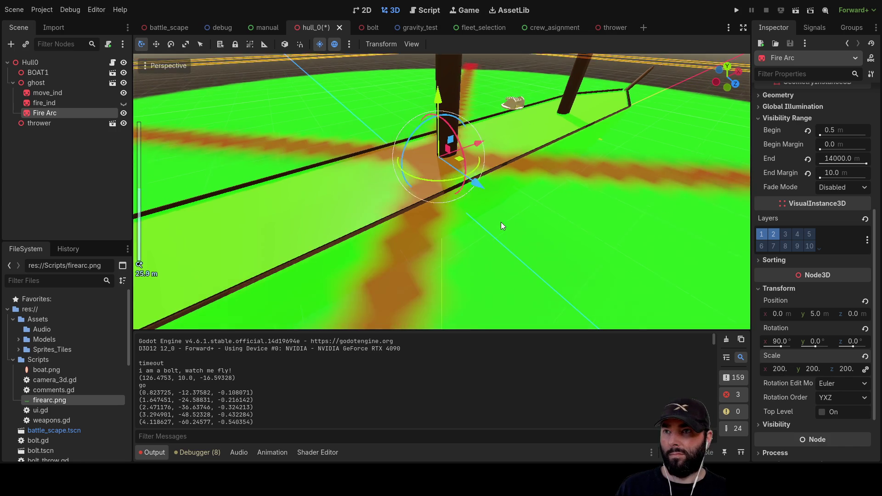
scroll(408, 164, down, 5)
mouse_move(365, 162)
mouse_down()
mouse_move(452, 238)
mouse_move(585, 186)
mouse_move(577, 233)
mouse_move(549, 241)
mouse_move(489, 198)
mouse_up()
scroll(490, 198, up, 15)
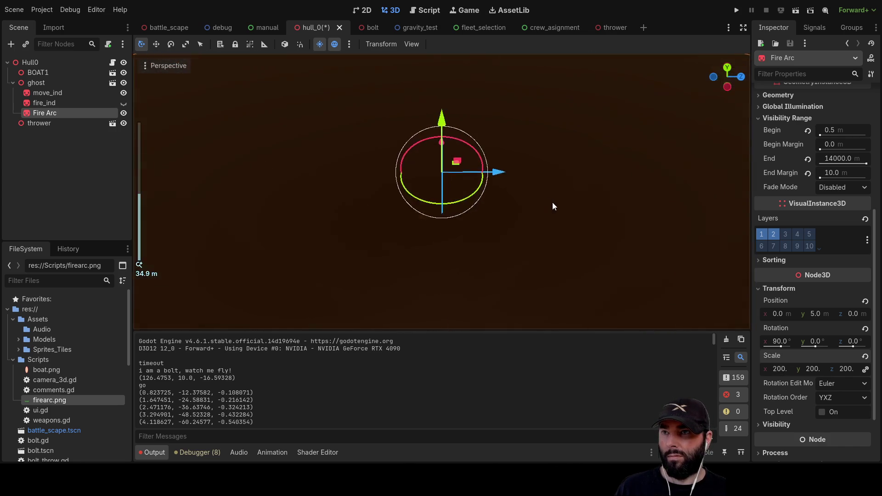
mouse_move(439, 154)
mouse_down()
mouse_move(291, 159)
mouse_move(387, 178)
mouse_up()
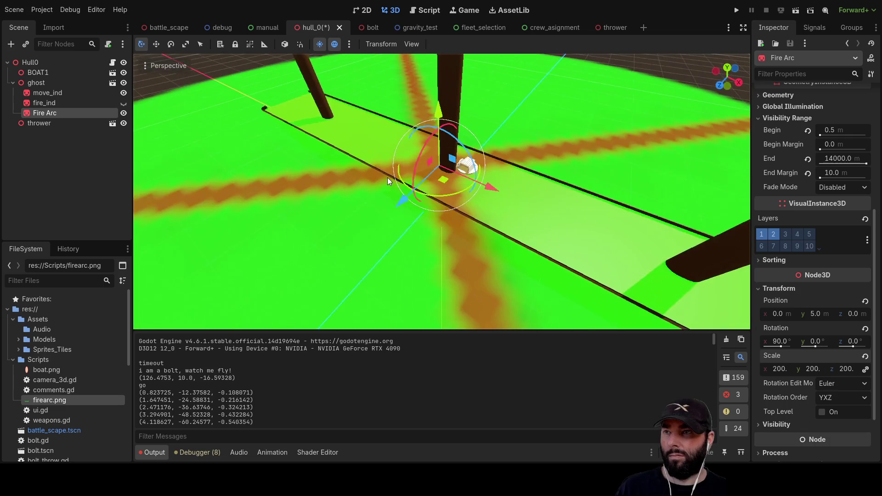
click(123, 113)
click(123, 113)
scroll(417, 214, down, 10)
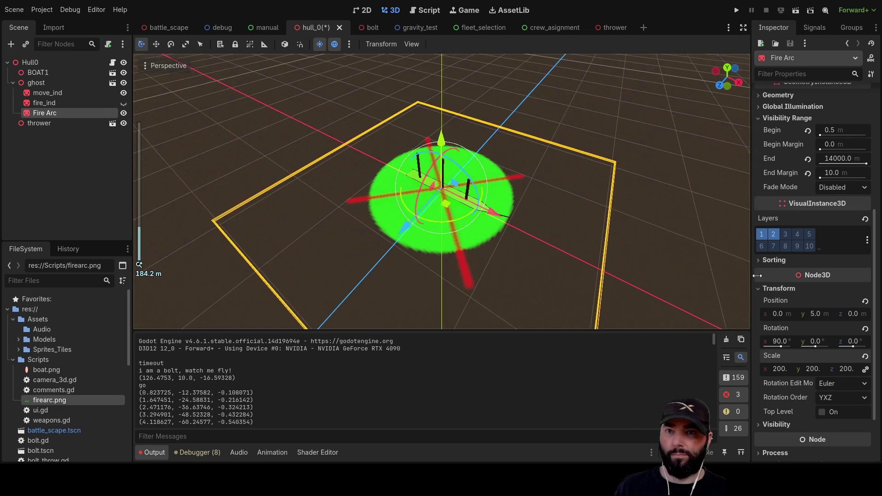
scroll(803, 290, down, 3)
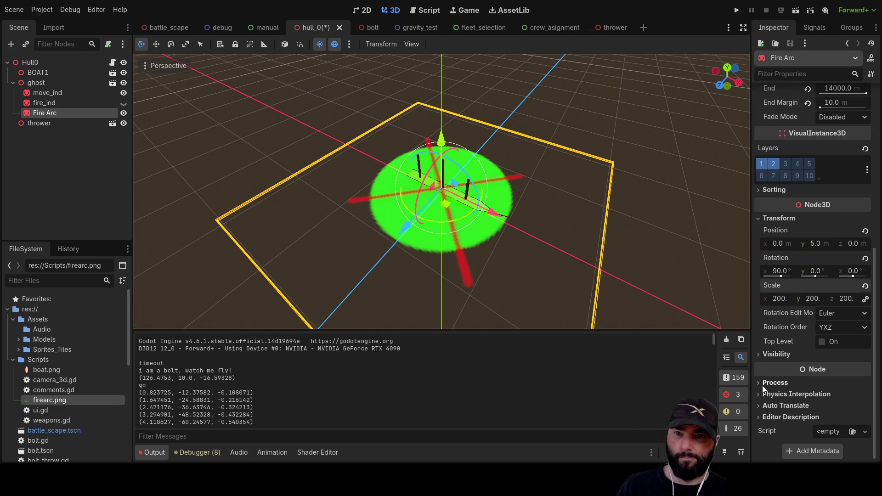
- Make the Fire Arc sprite translucent by pasting a transparent Modulate value
click(761, 356)
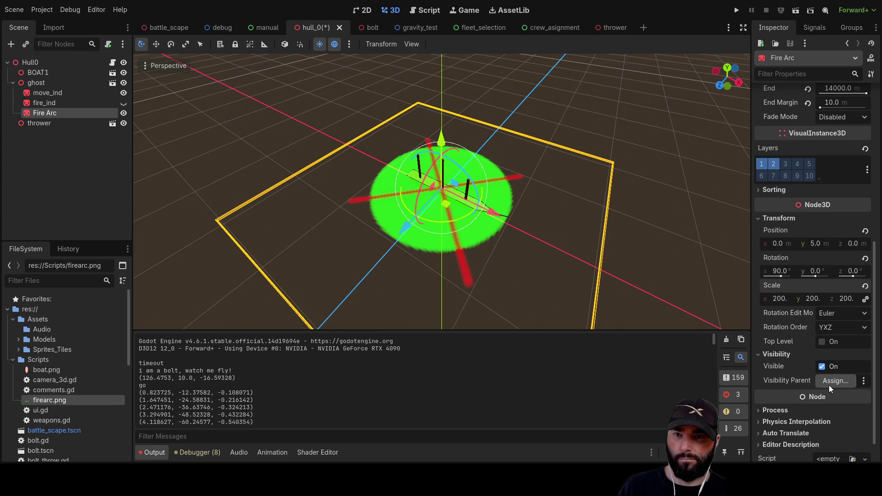
click(759, 355)
click(756, 382)
click(756, 382)
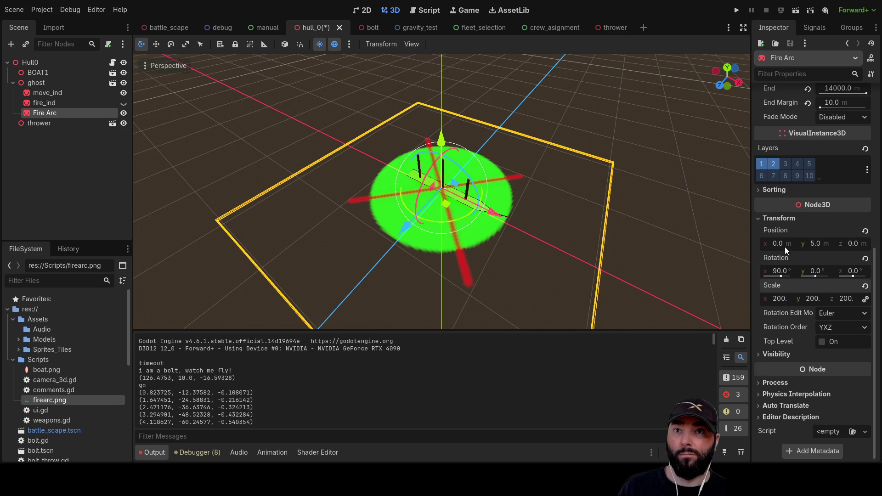
scroll(785, 246, up, 5)
scroll(795, 223, up, 1)
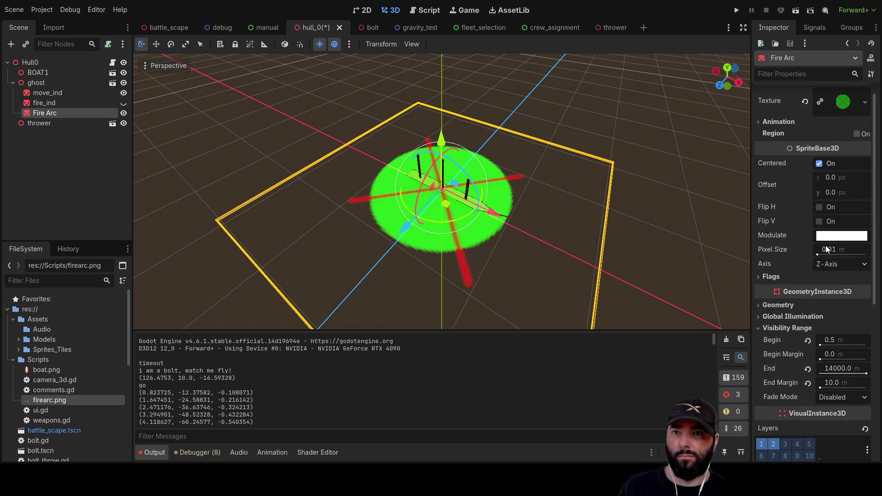
key(ctrl+v)
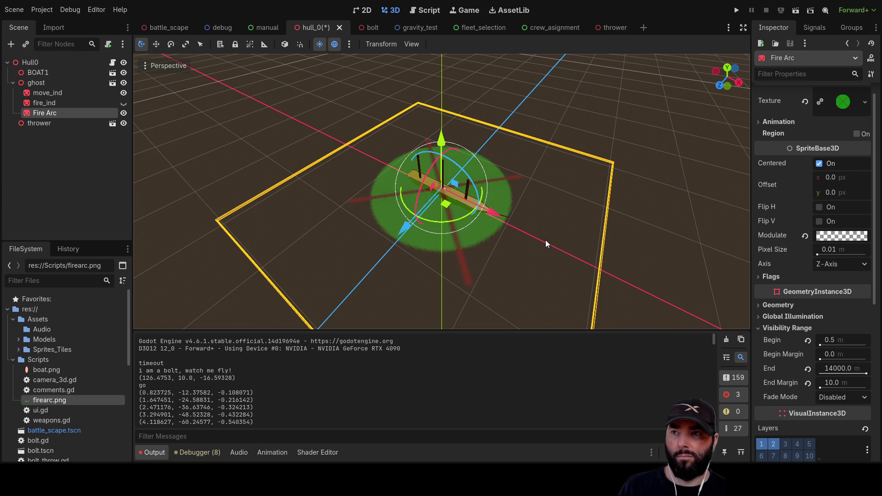
scroll(495, 276, up, 10)
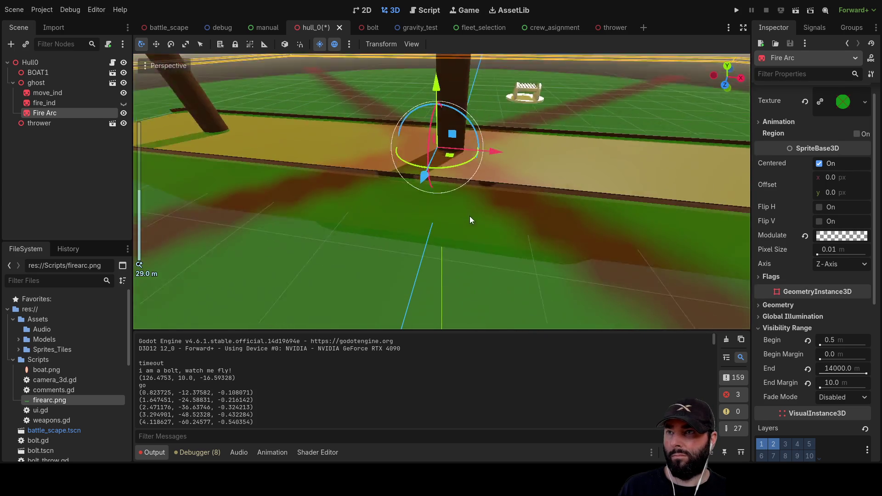
scroll(476, 202, down, 5)
scroll(501, 172, up, 8)
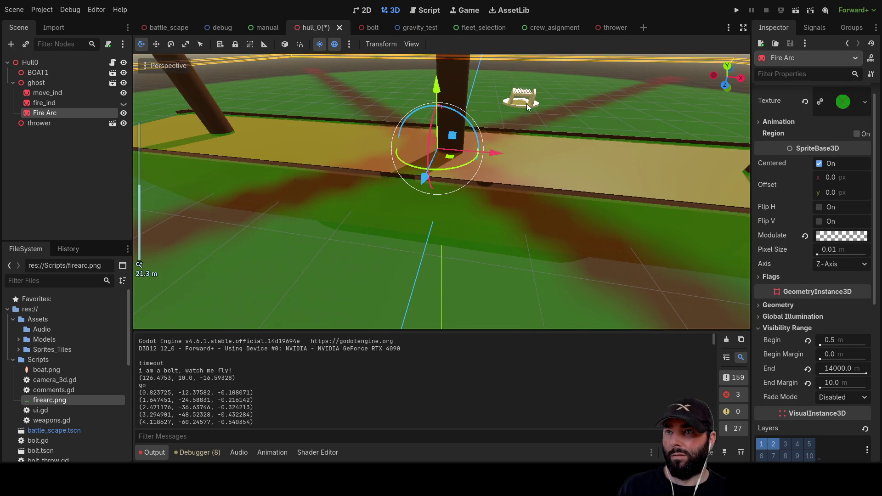
- Lower the thrower about 5.27 on Y onto the deck, then switch to the thrower scene
click(527, 107)
mouse_move(494, 221)
mouse_down()
mouse_move(360, 230)
mouse_move(363, 192)
mouse_up()
mouse_move(384, 76)
mouse_down()
mouse_move(398, 189)
mouse_move(401, 183)
mouse_move(370, 158)
mouse_move(370, 144)
mouse_move(370, 170)
mouse_move(347, 209)
mouse_move(318, 225)
mouse_move(352, 177)
mouse_move(539, 180)
mouse_move(528, 168)
mouse_up()
scroll(401, 235, up, 5)
scroll(476, 216, down, 3)
scroll(464, 178, down, 3)
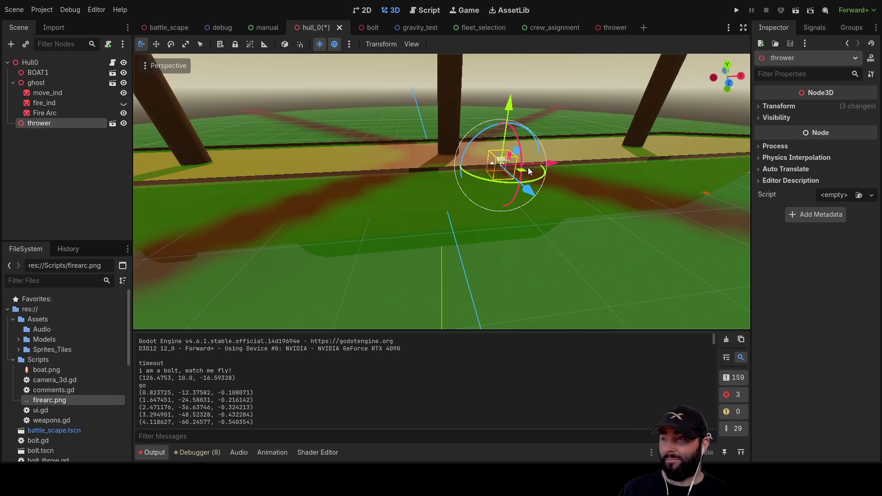
scroll(453, 181, up, 5)
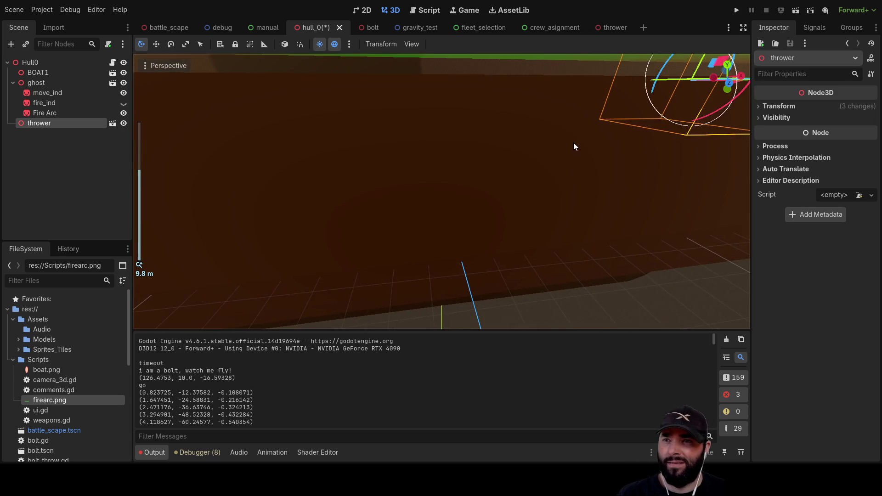
scroll(574, 139, down, 3)
drag(574, 139, 426, 153)
scroll(426, 152, up, 3)
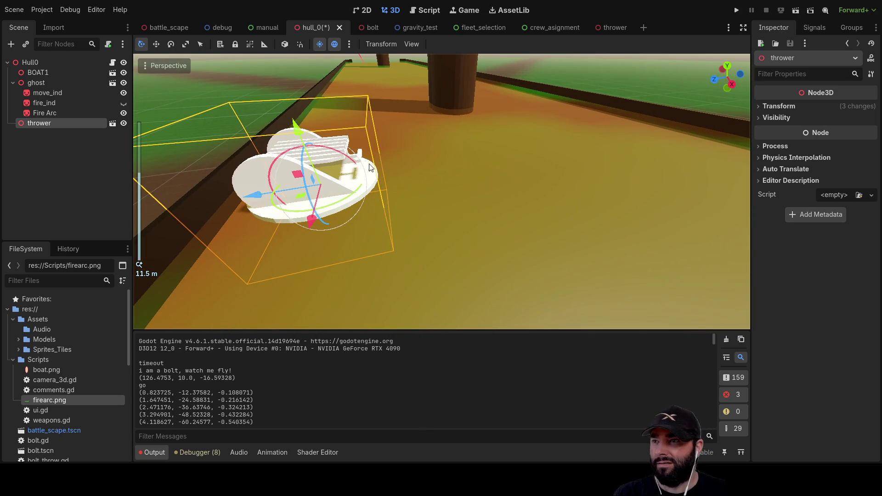
click(613, 27)
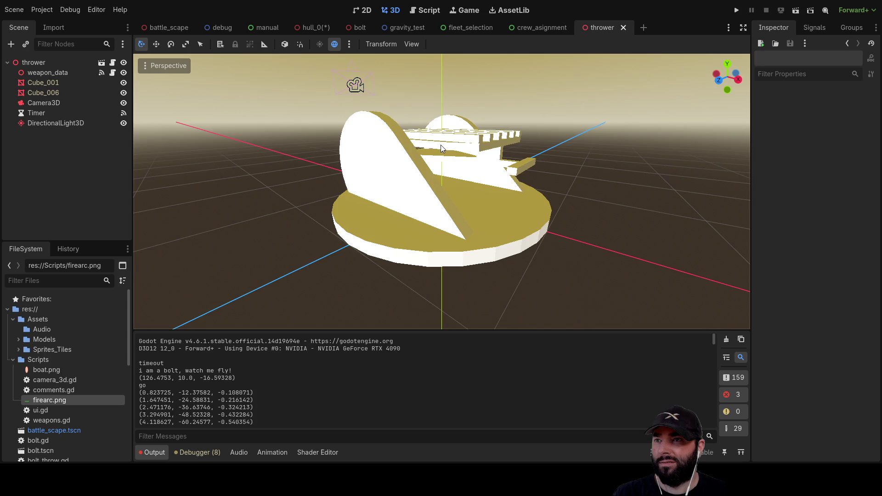
click(441, 148)
mouse_move(440, 148)
mouse_down()
mouse_move(465, 200)
mouse_move(509, 211)
mouse_move(392, 213)
mouse_move(414, 205)
mouse_move(417, 216)
mouse_move(390, 230)
mouse_move(508, 108)
mouse_move(528, 108)
mouse_move(398, 140)
mouse_move(360, 130)
mouse_move(367, 131)
mouse_up()
mouse_move(589, 165)
mouse_down()
mouse_move(376, 123)
mouse_move(266, 131)
mouse_move(464, 146)
mouse_move(452, 177)
mouse_move(479, 133)
mouse_move(464, 119)
mouse_move(459, 126)
mouse_up()
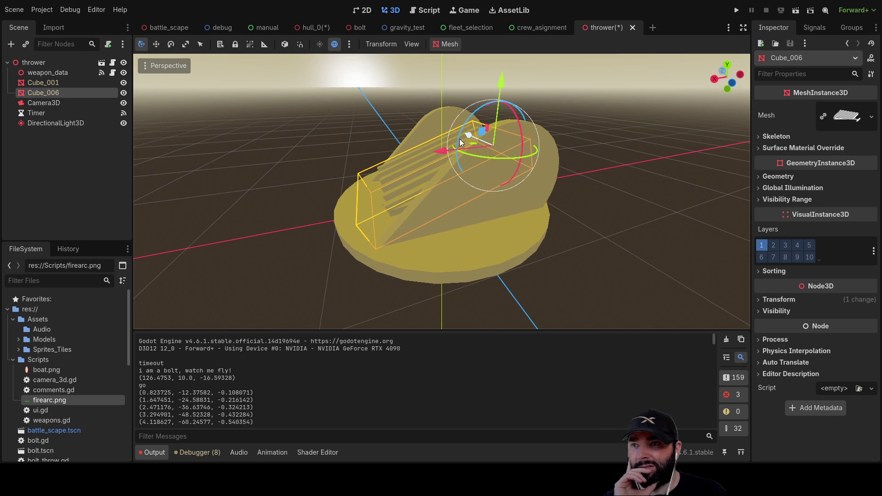
mouse_move(457, 160)
mouse_down()
mouse_move(465, 136)
mouse_move(459, 156)
mouse_up()
click(480, 237)
mouse_move(484, 219)
mouse_down()
mouse_move(566, 232)
mouse_move(456, 219)
mouse_move(505, 211)
mouse_move(503, 167)
mouse_move(498, 210)
mouse_move(376, 225)
mouse_move(346, 192)
mouse_move(488, 224)
mouse_move(500, 187)
mouse_move(422, 238)
mouse_move(500, 227)
mouse_move(427, 239)
mouse_move(465, 244)
mouse_move(455, 248)
mouse_up()
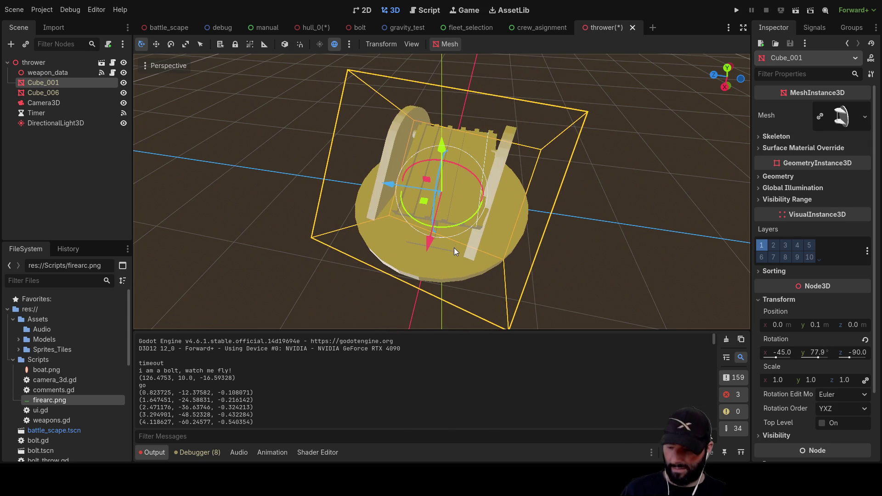
key(ctrl+z)
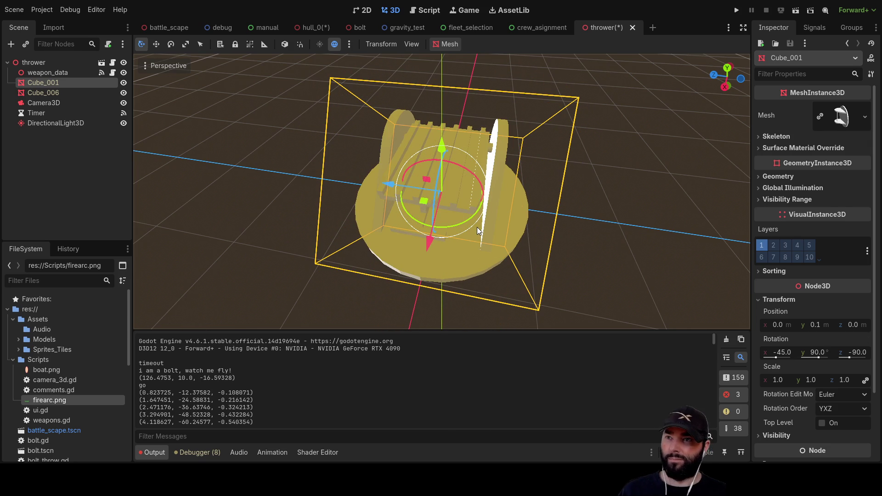
mouse_move(477, 227)
mouse_down()
mouse_move(483, 176)
mouse_move(470, 159)
mouse_up()
click(589, 158)
click(43, 83)
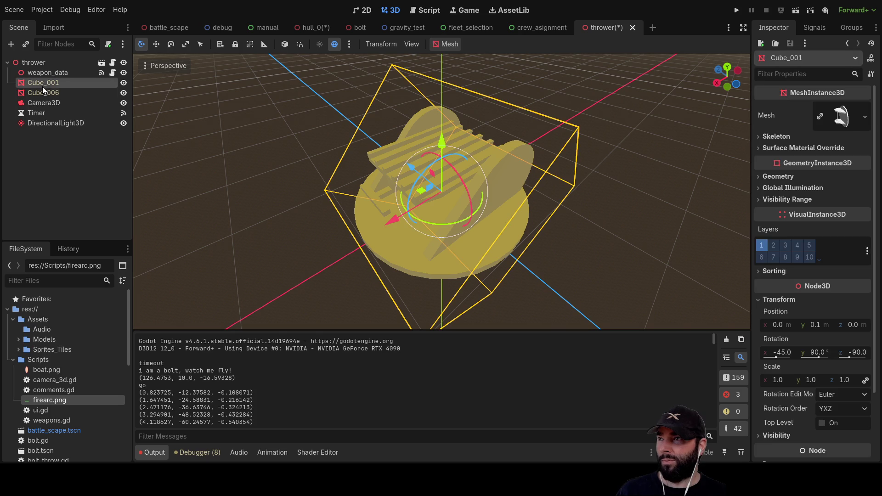
shift+click(42, 91)
mouse_move(448, 197)
mouse_down()
mouse_move(498, 181)
mouse_move(508, 155)
mouse_move(491, 172)
mouse_move(359, 211)
mouse_move(507, 173)
mouse_move(409, 206)
mouse_move(500, 177)
mouse_move(503, 144)
mouse_move(418, 198)
mouse_move(384, 176)
mouse_move(456, 195)
mouse_move(404, 186)
mouse_move(492, 181)
mouse_move(453, 184)
mouse_move(420, 174)
mouse_move(435, 194)
mouse_move(483, 199)
mouse_up()
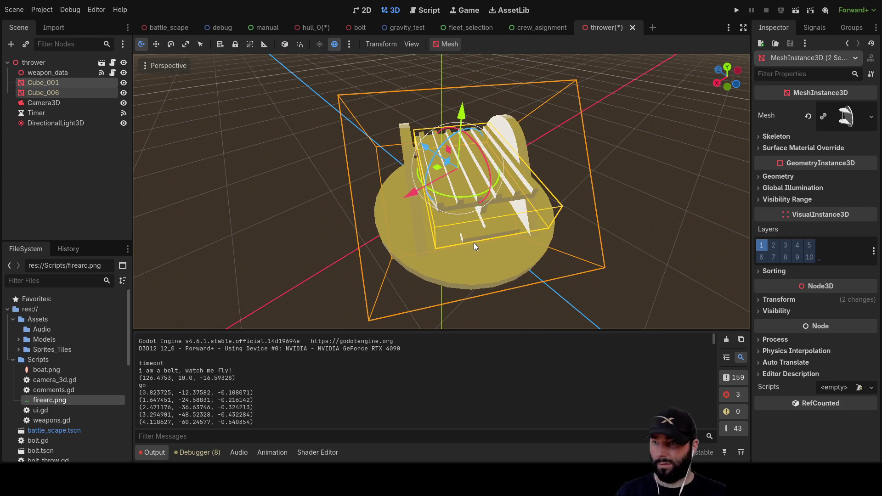
key(ctrl+z)
click(616, 232)
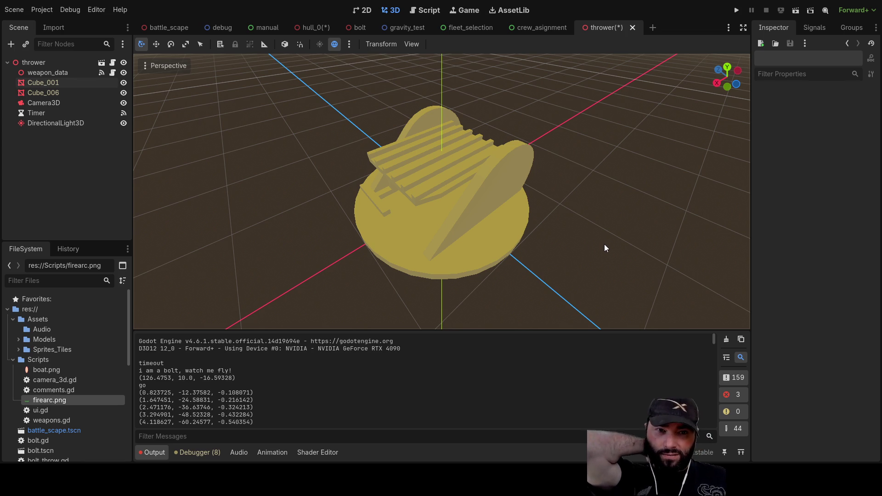
click(56, 80)
click(57, 93)
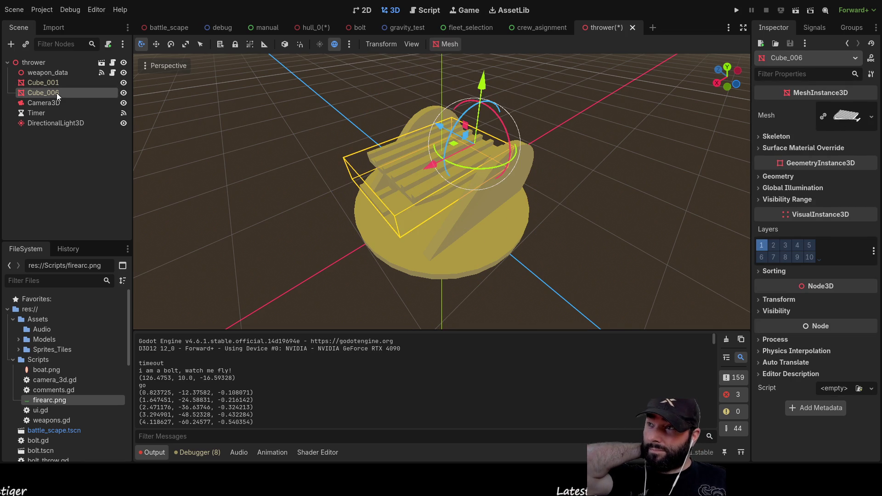
ctrl+click(51, 83)
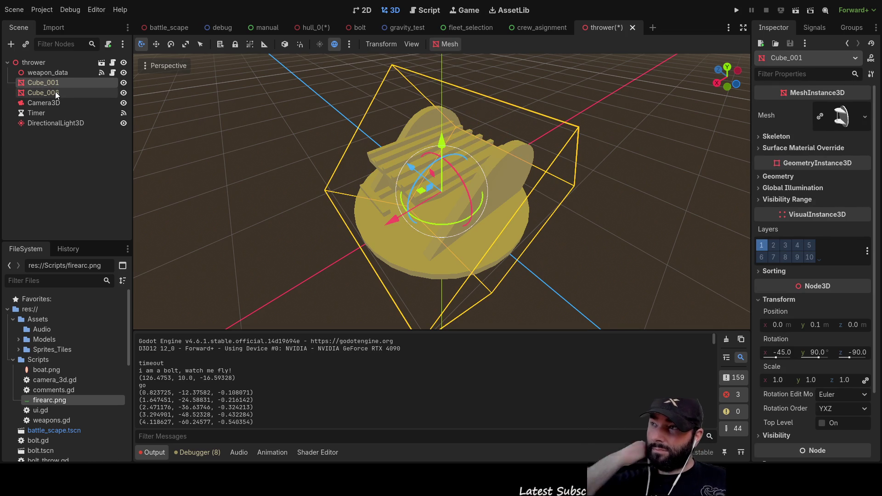
ctrl+click(51, 92)
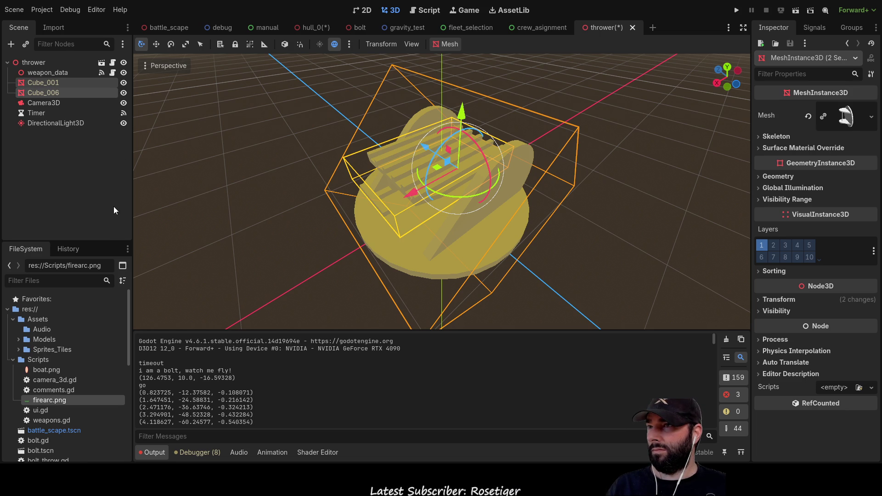
click(622, 151)
mouse_move(622, 150)
mouse_down()
mouse_move(577, 178)
mouse_move(472, 116)
mouse_move(560, 156)
mouse_move(574, 148)
mouse_up()
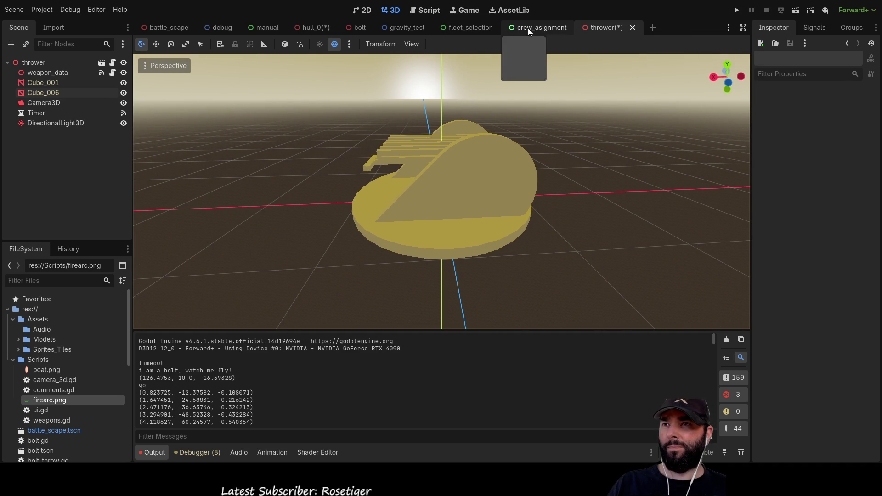
- Back in hull_0, duplicate the thrower as thrower2, move it left and rotate it 90° on Y
click(310, 26)
mouse_move(409, 208)
mouse_down()
mouse_move(226, 203)
mouse_move(328, 185)
mouse_move(470, 241)
mouse_move(521, 224)
mouse_up()
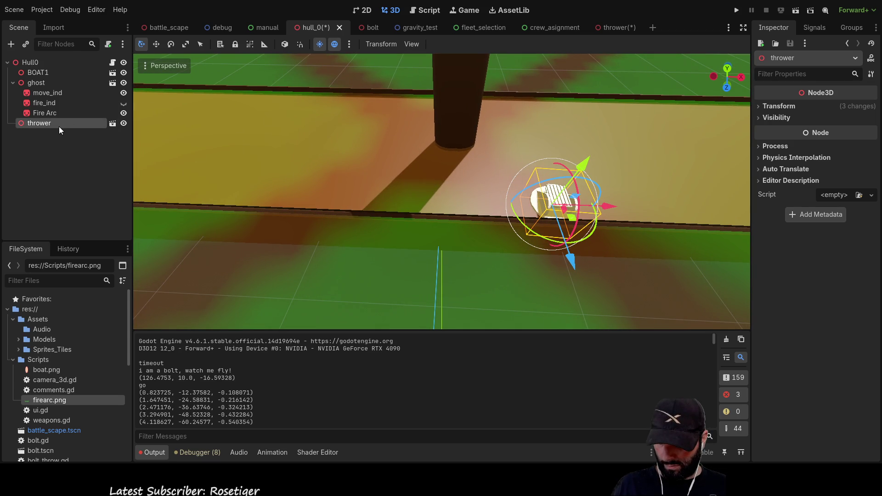
key(ctrl+d)
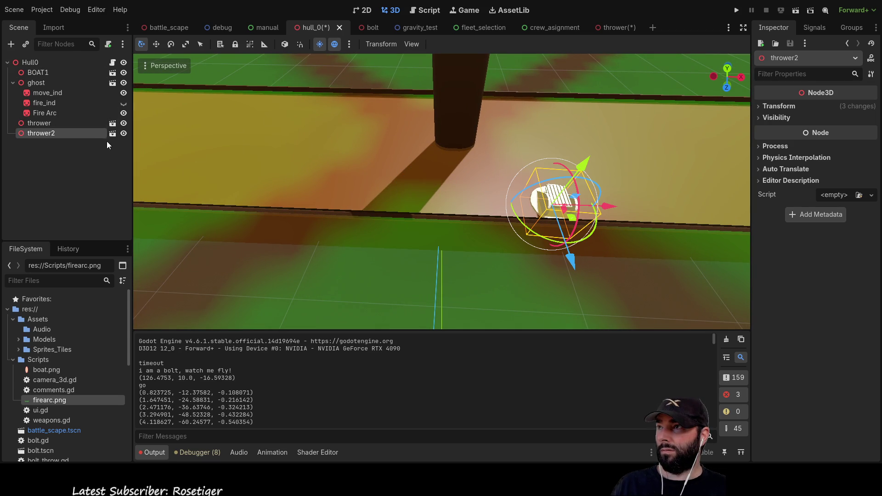
drag(608, 207, 364, 205)
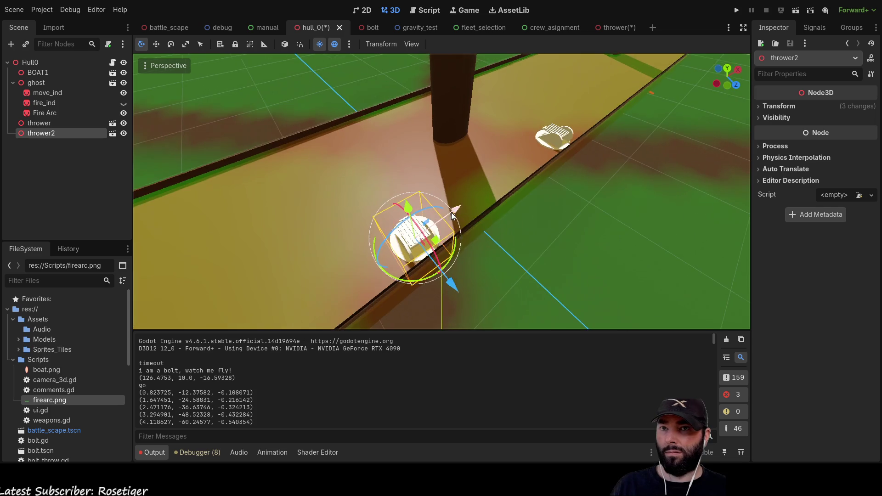
click(764, 107)
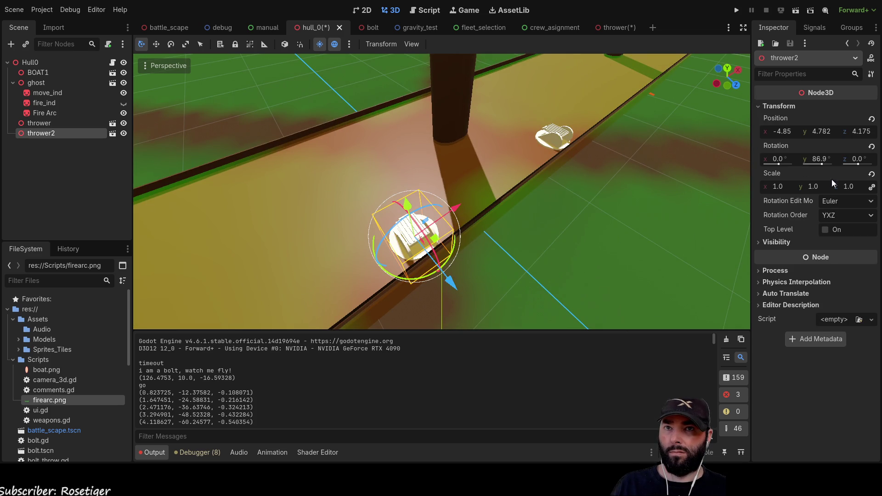
click(820, 159)
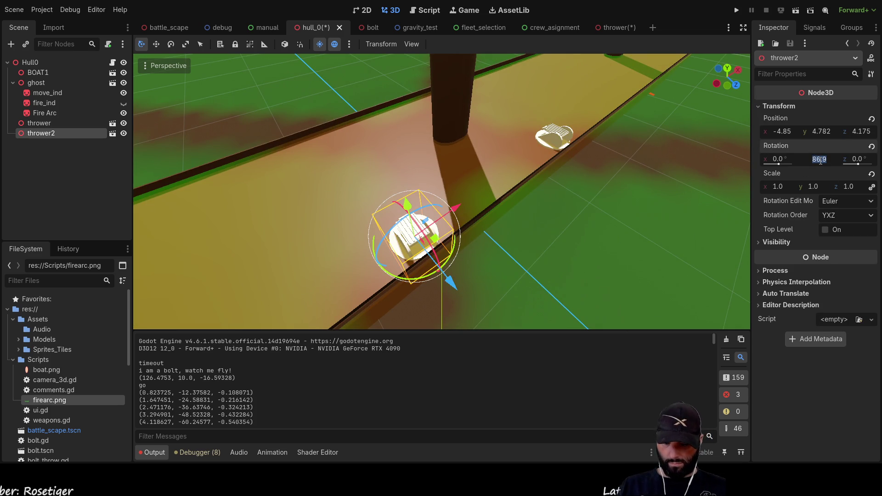
text(90)
key(Return)
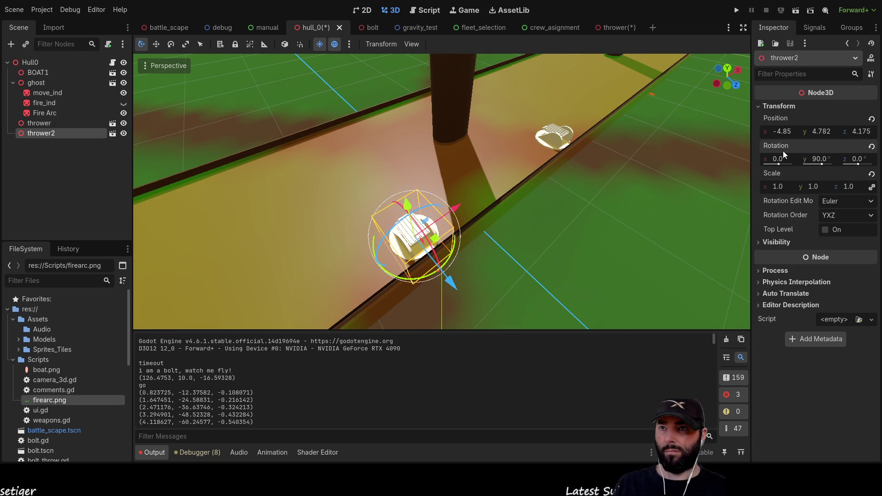
- Rotate the original thrower 90° on Y as well
click(549, 138)
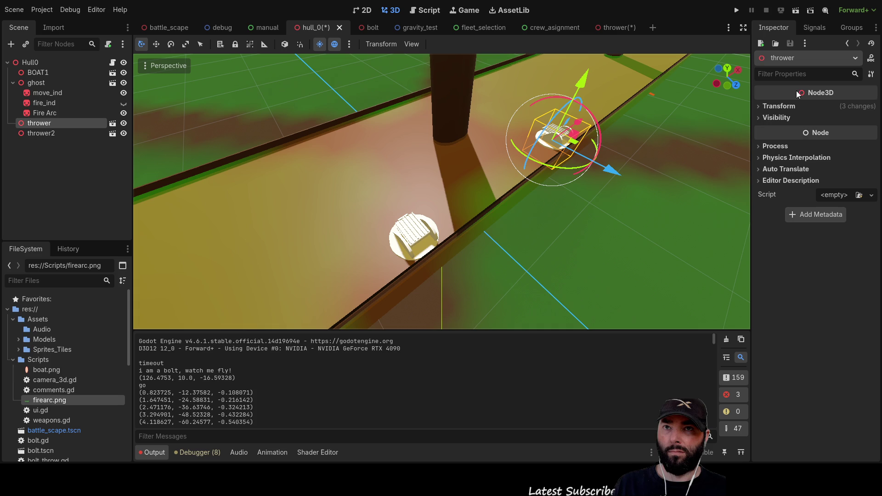
click(759, 108)
click(820, 159)
text(90)
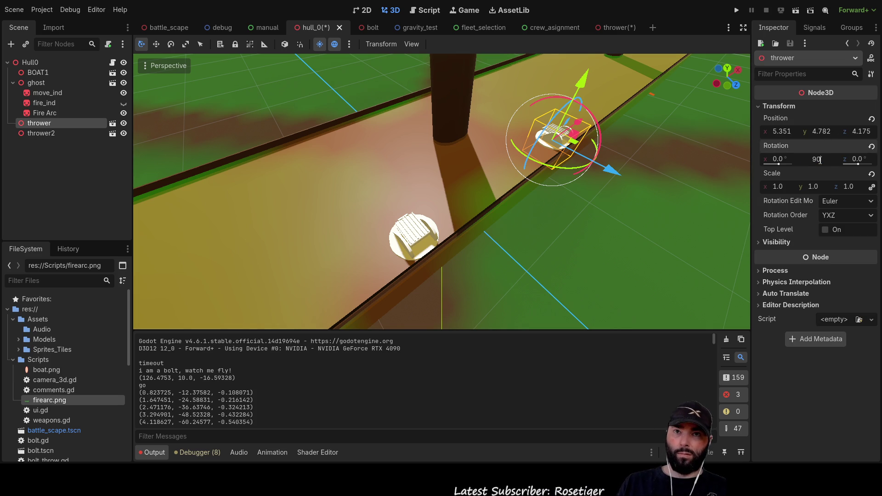
key(Return)
drag(685, 139, 527, 153)
scroll(527, 153, down, 5)
mouse_move(511, 186)
mouse_down()
mouse_move(450, 222)
mouse_move(471, 272)
mouse_move(466, 282)
mouse_move(452, 166)
mouse_move(459, 184)
mouse_move(524, 181)
mouse_move(425, 201)
mouse_move(637, 211)
mouse_move(524, 233)
mouse_up()
scroll(444, 197, up, 5)
scroll(475, 178, down, 3)
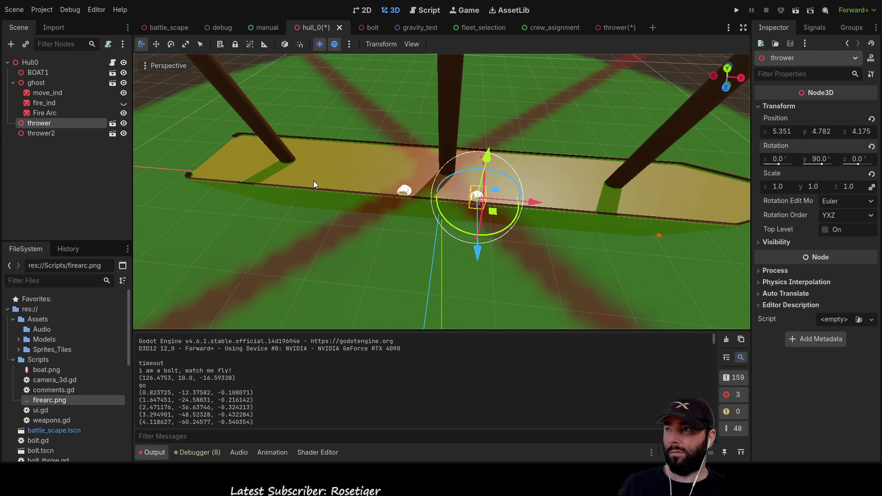
- Duplicate a thrower as thrower3, slide it left, and move its nested thrower back under Hull0
key(ctrl+d)
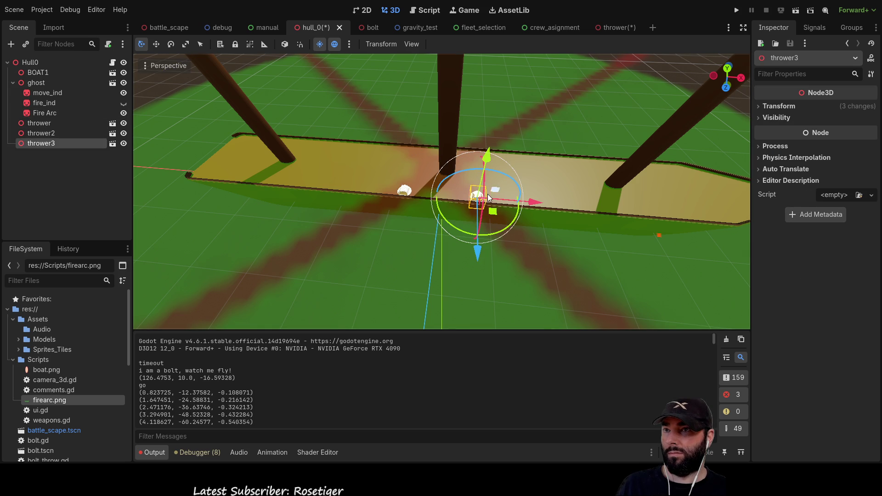
mouse_move(536, 205)
mouse_down()
mouse_move(373, 190)
mouse_move(391, 197)
mouse_up()
click(392, 163)
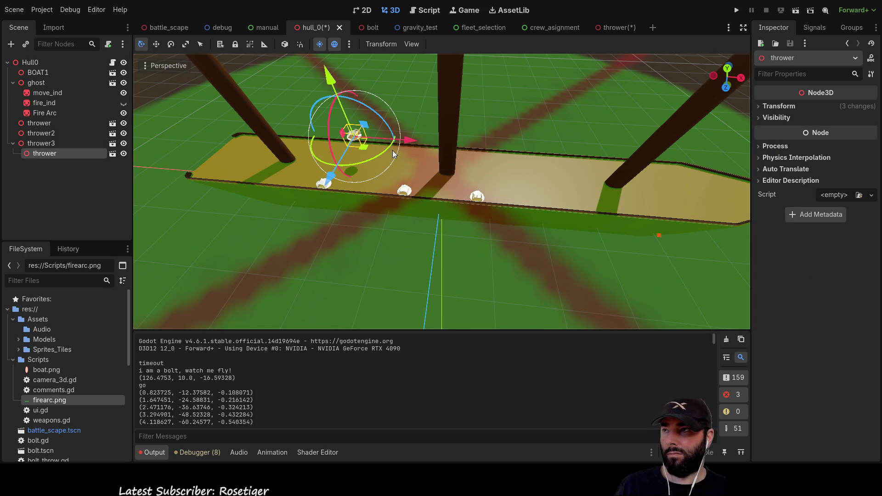
drag(40, 154, 31, 65)
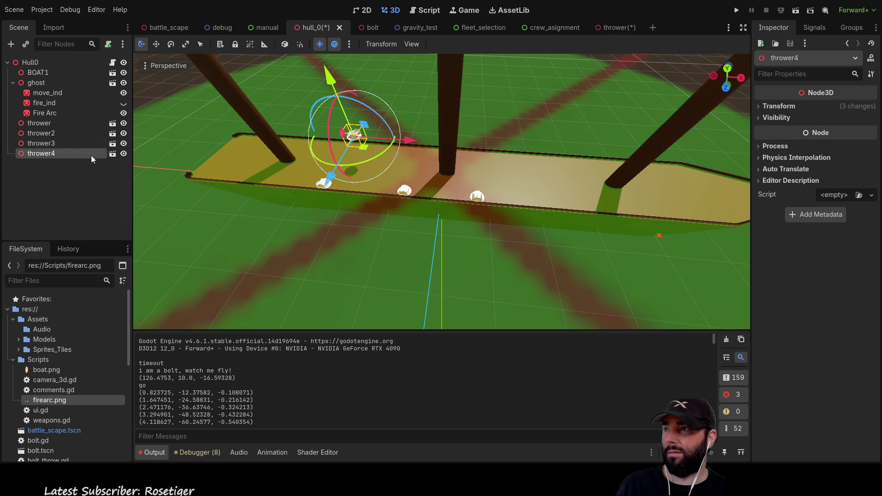
click(48, 142)
click(48, 154)
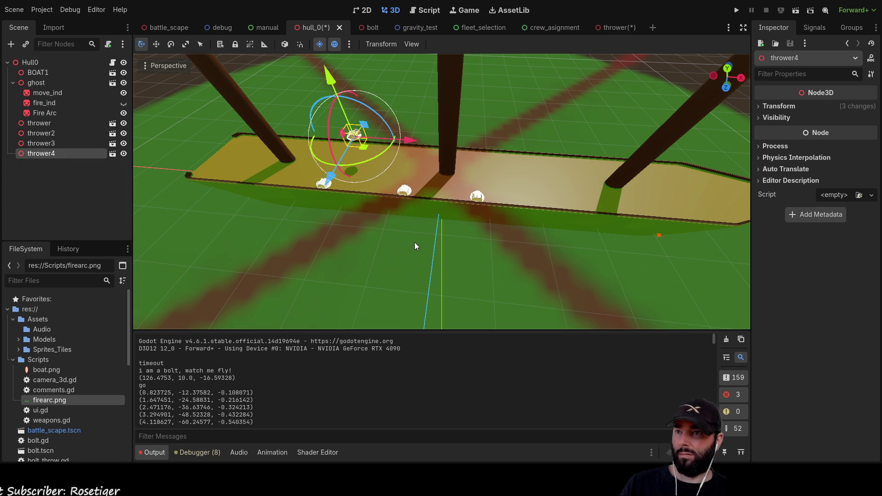
- Delete and restore thrower4, move it to the deck's far end, and select all four throwers
key(Delete)
click(42, 145)
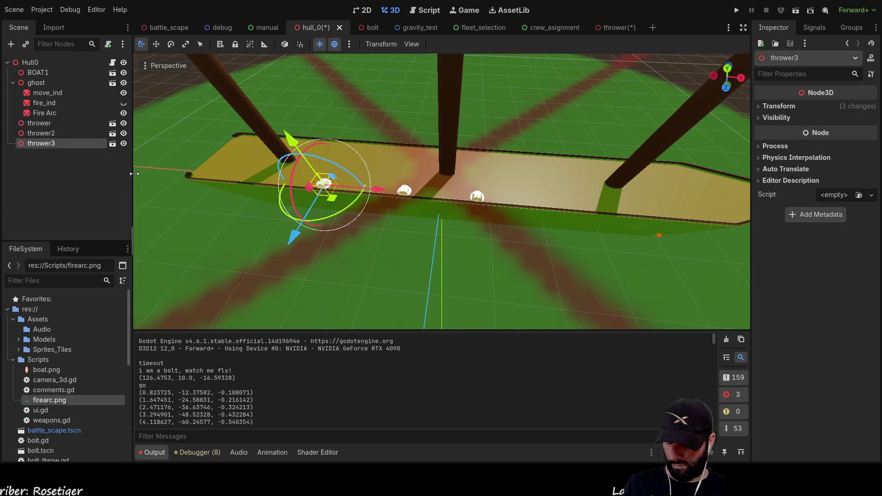
click(43, 62)
key(ctrl+z)
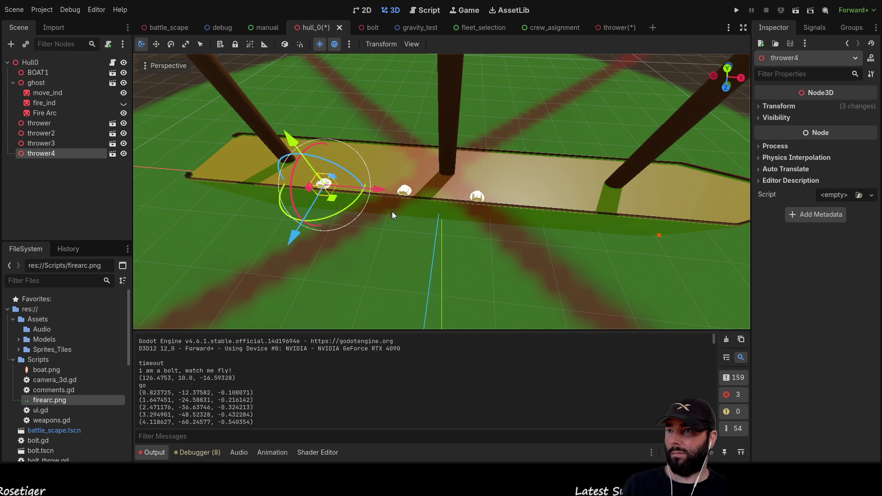
mouse_move(382, 188)
mouse_down()
mouse_move(687, 221)
mouse_move(655, 227)
mouse_up()
scroll(467, 253, down, 3)
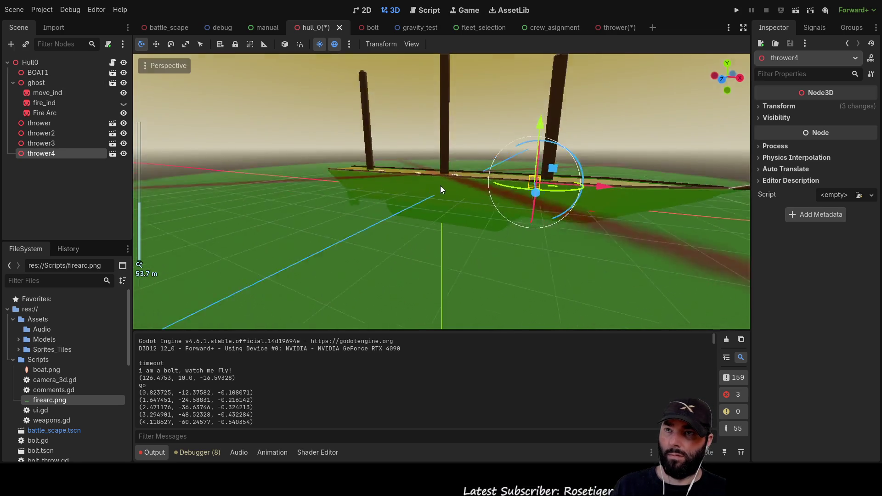
scroll(368, 211, up, 5)
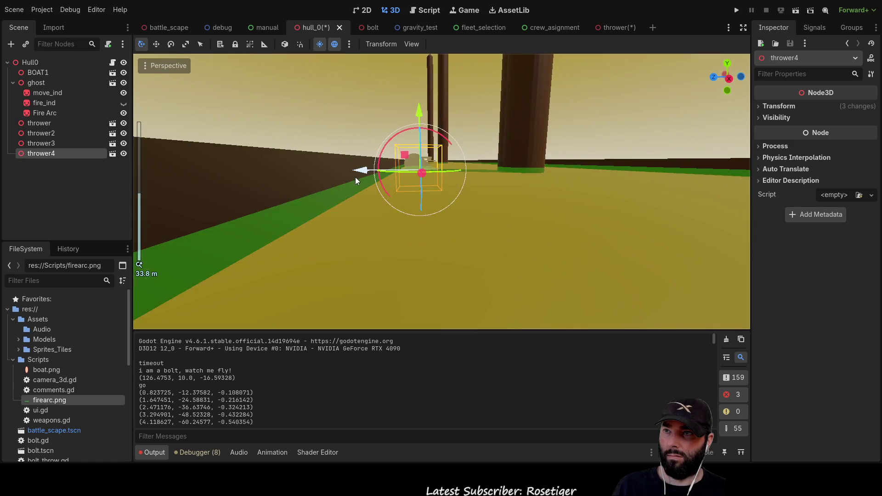
scroll(345, 190, down, 4)
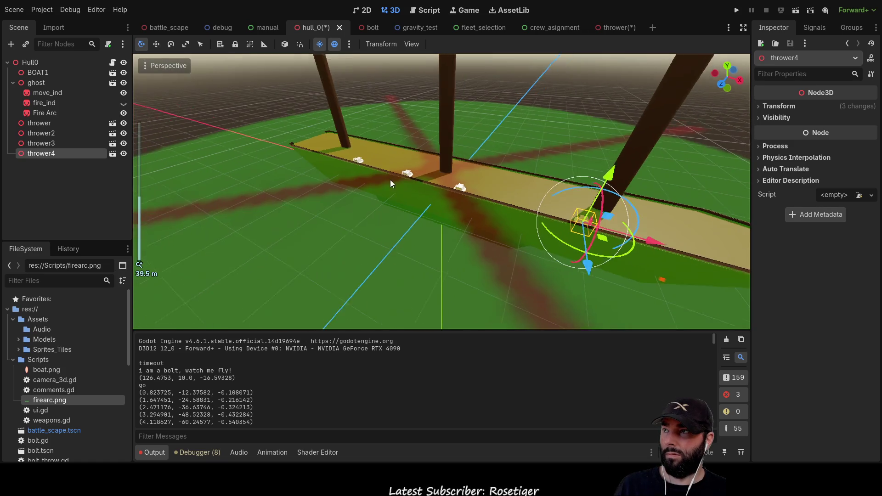
shift+click(50, 124)
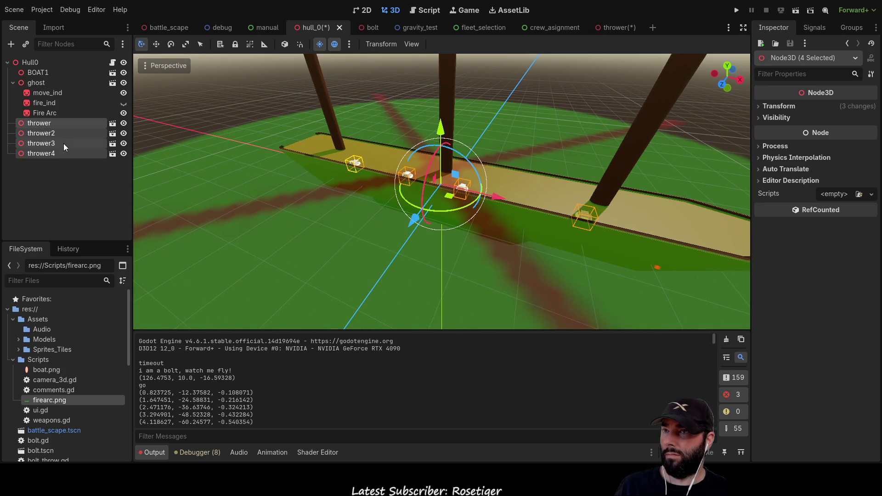
- Duplicate the four throwers and set the copies' Y rotation to -90
key(ctrl+v)
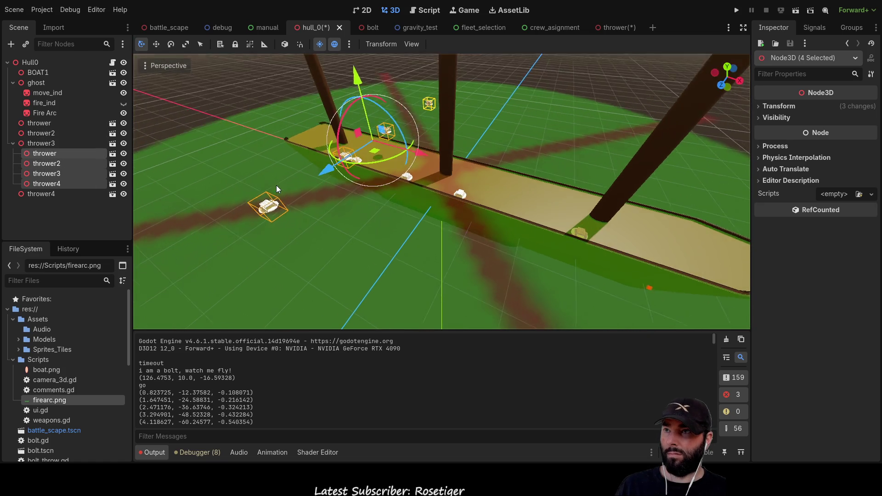
click(764, 109)
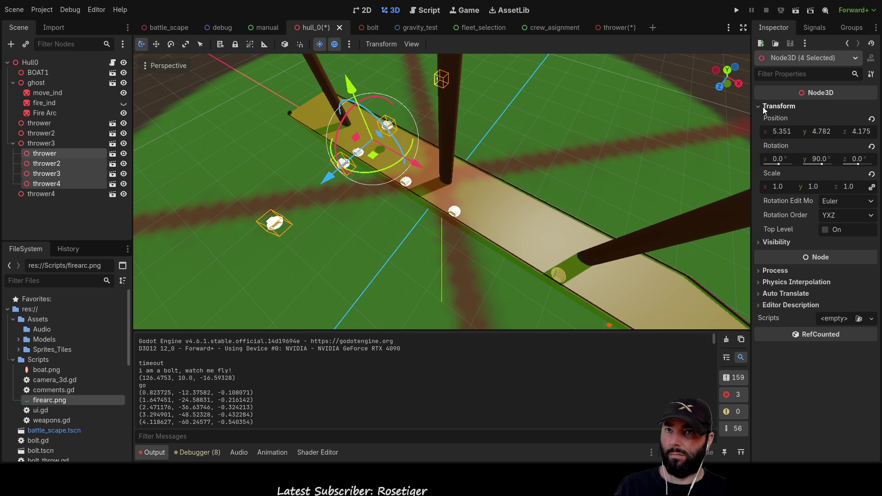
click(817, 158)
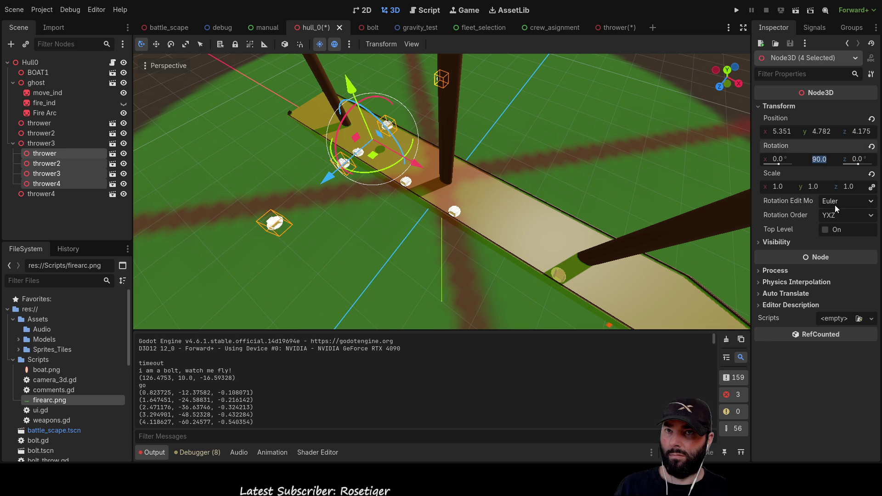
text(-90)
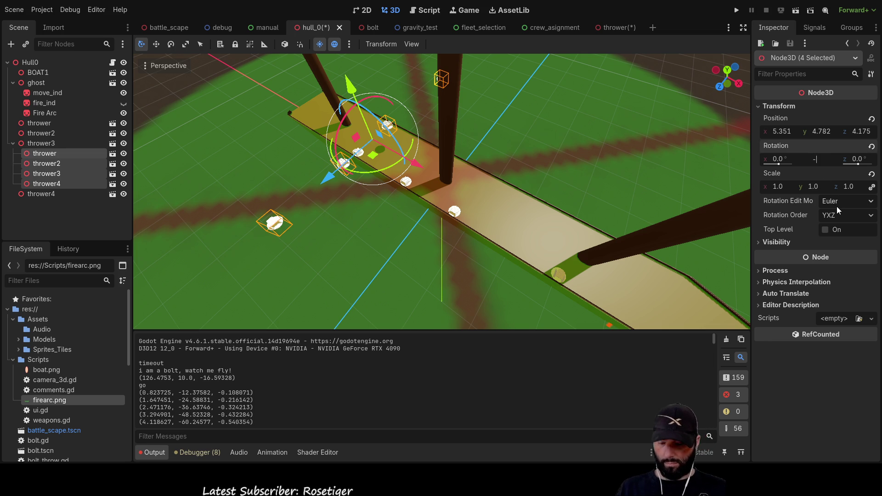
key(Return)
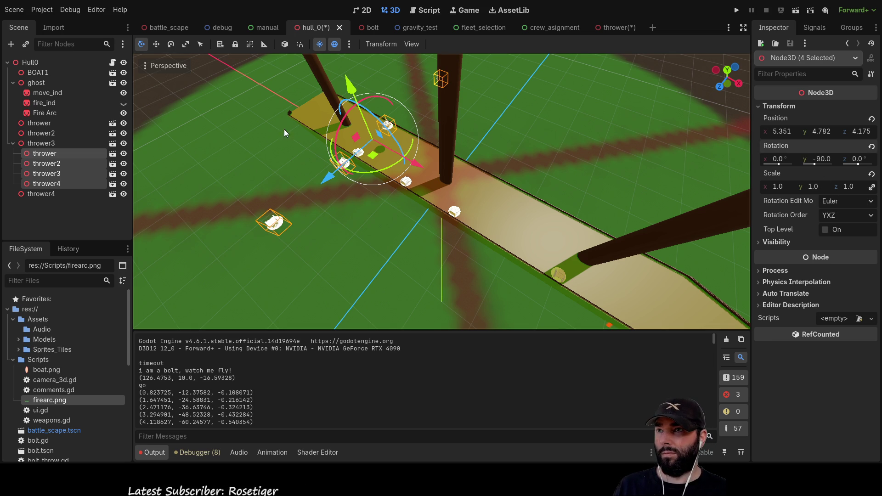
scroll(360, 255, up, 5)
scroll(360, 255, down, 2)
mouse_move(314, 236)
mouse_down()
mouse_move(530, 205)
mouse_move(464, 219)
mouse_move(466, 181)
mouse_up()
scroll(414, 231, down, 4)
scroll(463, 217, up, 1)
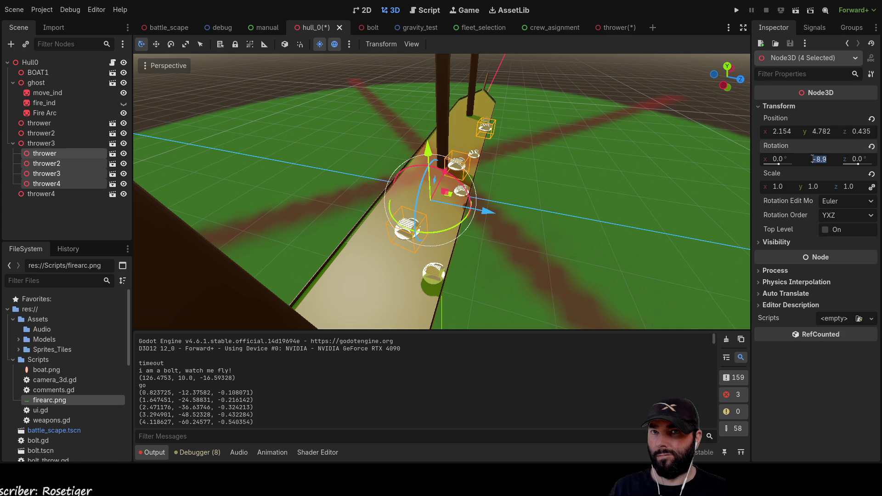
text(0)
- Turn the copies 180° on Y and move them onto the deck's opposite side
key(Return)
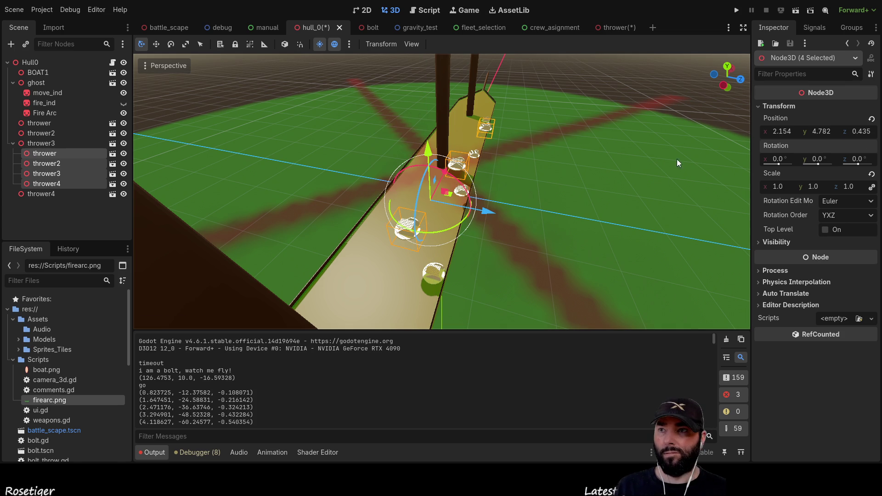
scroll(572, 197, up, 4)
scroll(575, 174, down, 2)
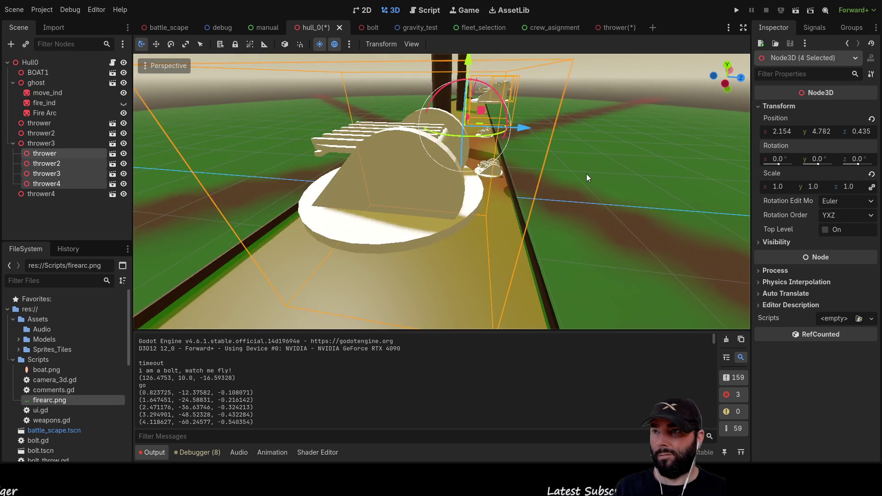
click(819, 161)
text(180)
key(Return)
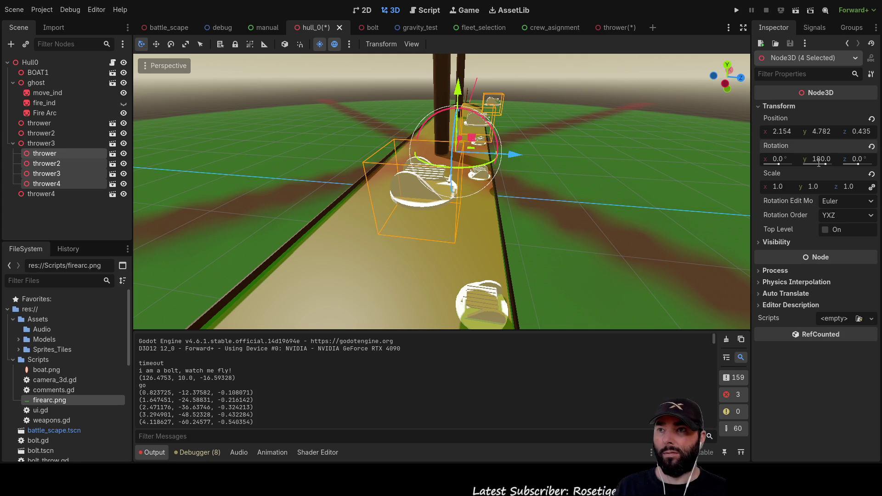
drag(516, 153, 352, 139)
mouse_move(282, 74)
mouse_down()
mouse_move(277, 109)
mouse_move(294, 175)
mouse_up()
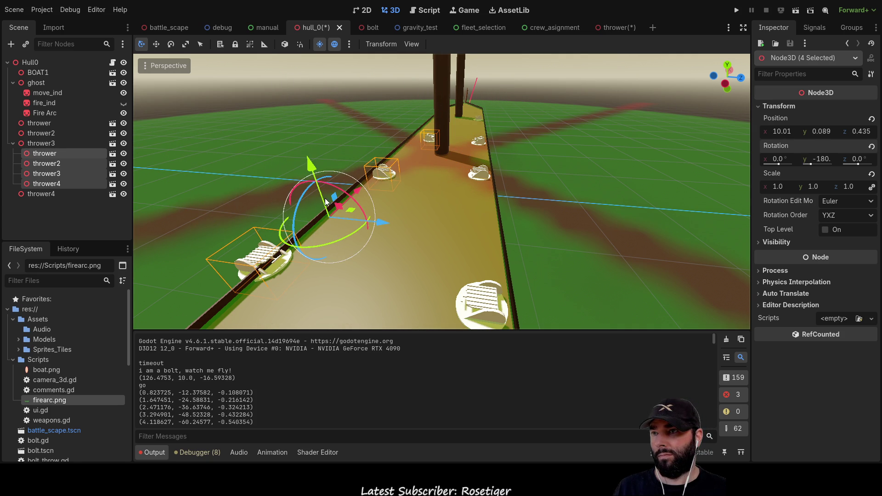
drag(381, 222, 401, 227)
click(241, 138)
- Frame the Fire Arc and select thrower3 and its nested thrower copies in the Scene dock
key(f)
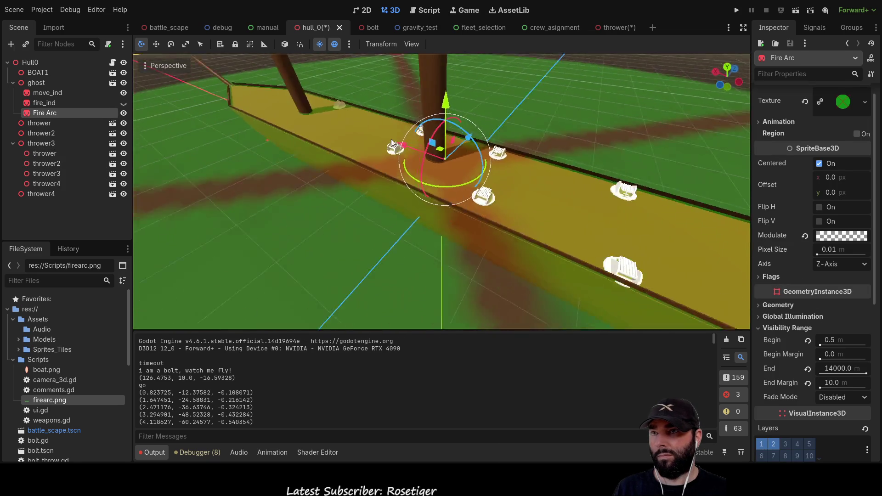
mouse_move(459, 218)
mouse_down()
mouse_move(451, 183)
mouse_move(419, 192)
mouse_move(531, 238)
mouse_move(506, 299)
mouse_move(515, 234)
mouse_move(481, 188)
mouse_up()
scroll(531, 238, down, 2)
scroll(514, 233, up, 2)
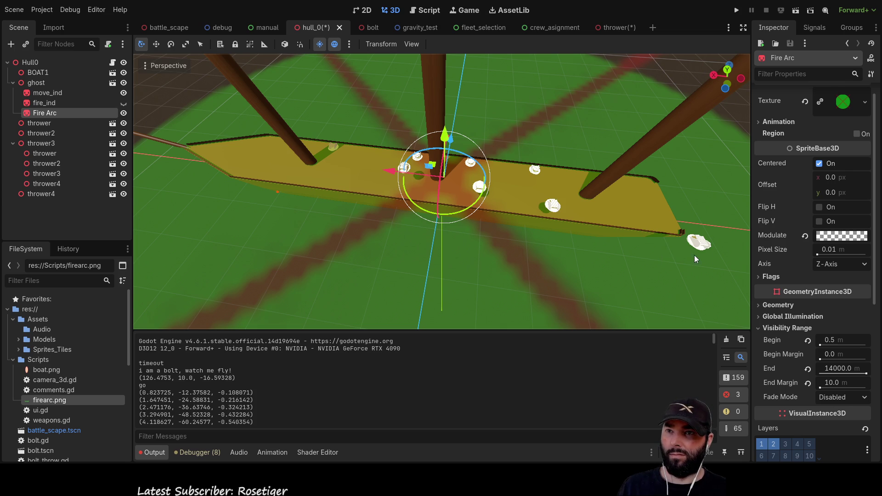
click(701, 243)
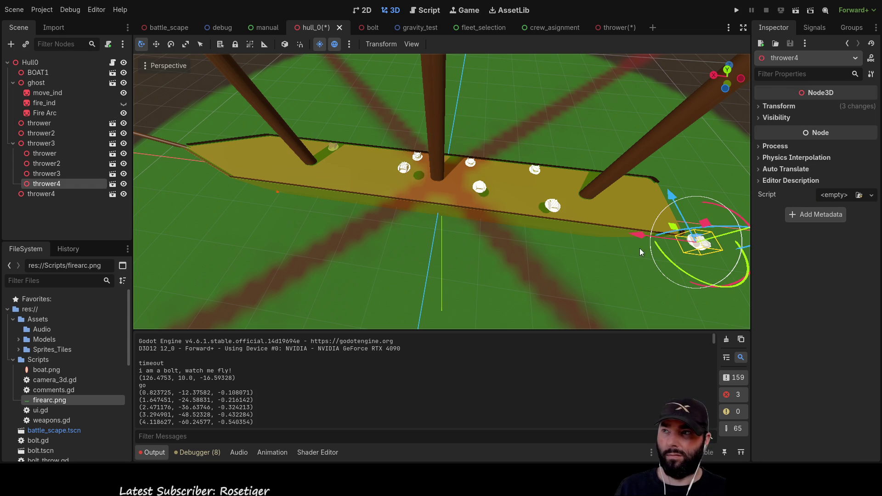
click(37, 153)
click(34, 144)
click(39, 153)
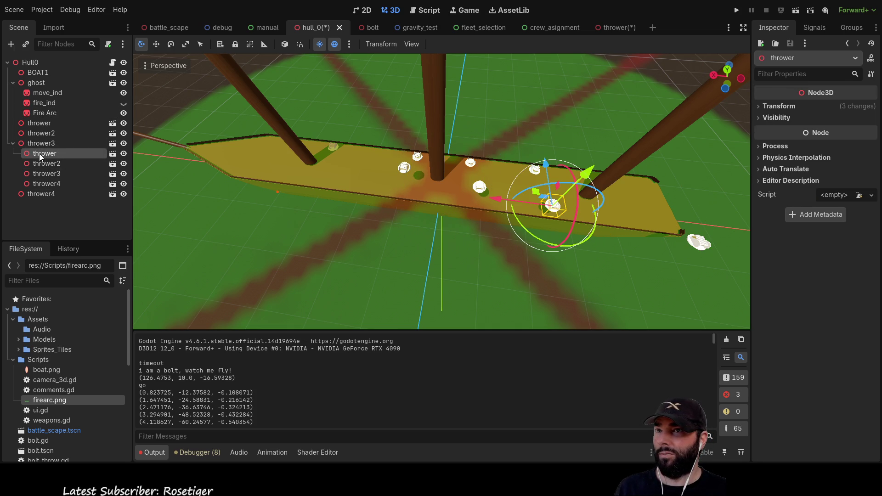
click(40, 143)
click(40, 153)
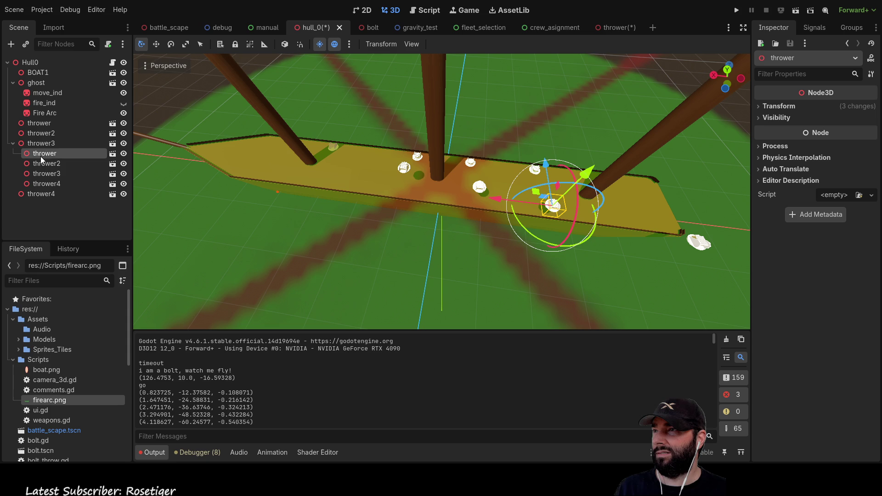
- Select the four nested thrower copies and drag them out from under thrower3
click(44, 123)
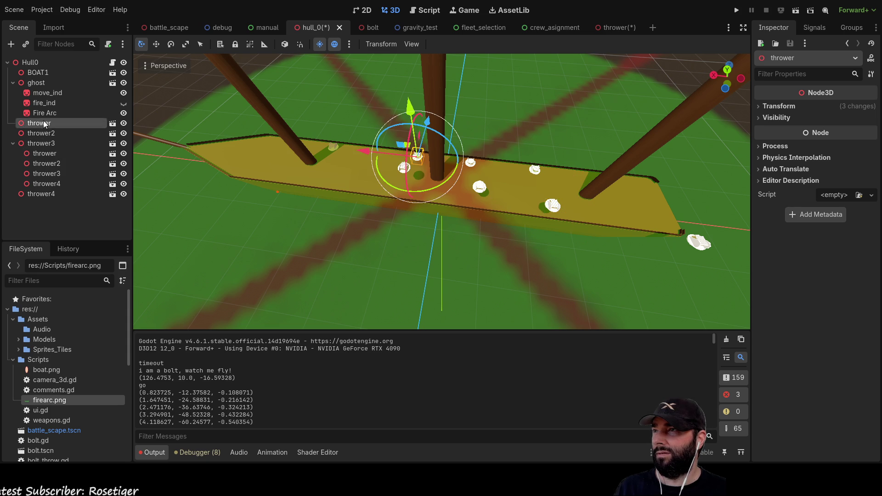
click(45, 134)
click(42, 144)
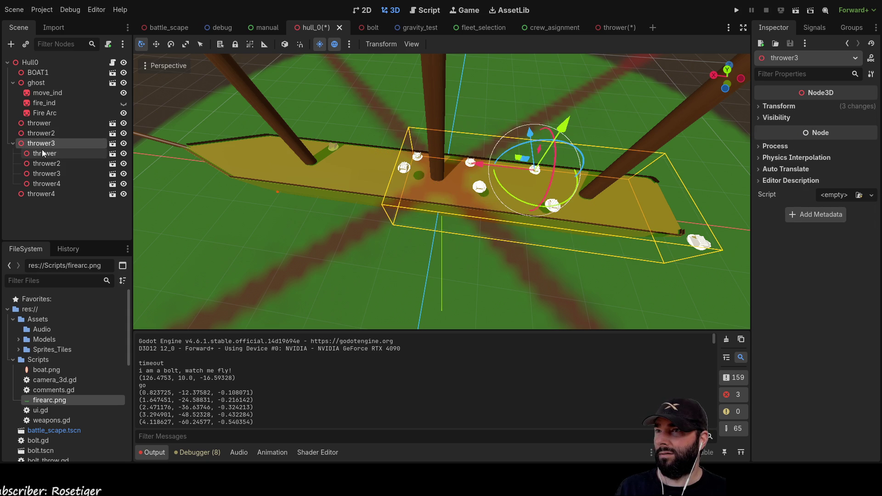
click(37, 194)
click(43, 154)
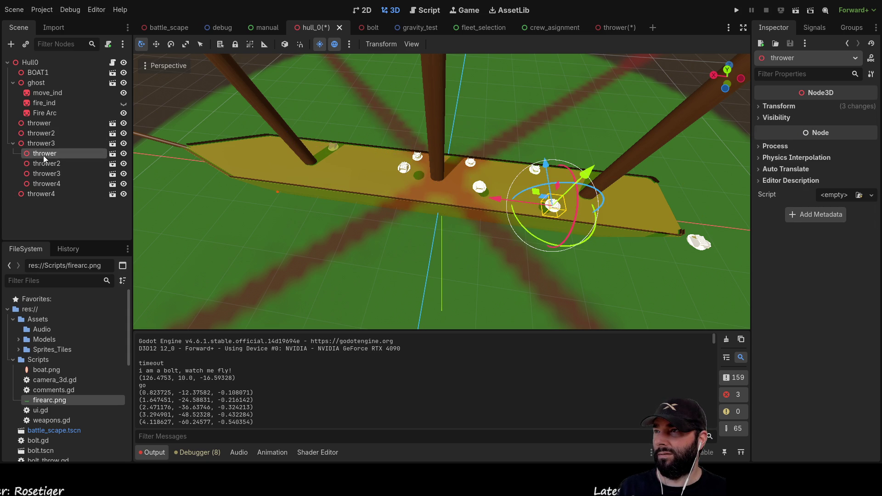
shift+click(45, 186)
mouse_move(45, 185)
mouse_down()
mouse_move(41, 78)
mouse_move(31, 63)
mouse_up()
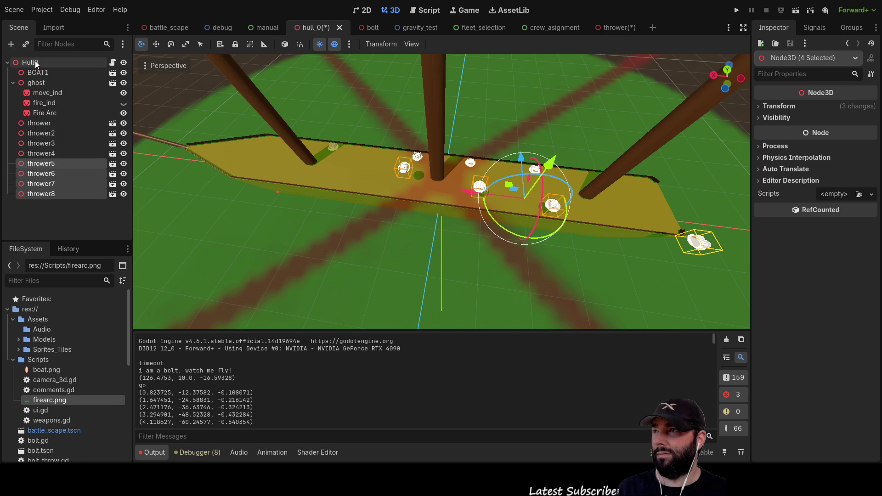
click(40, 153)
click(40, 164)
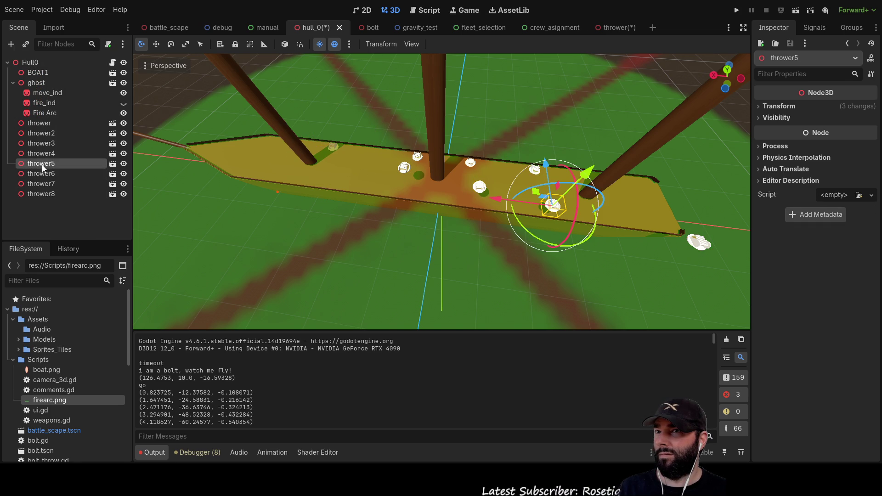
click(379, 256)
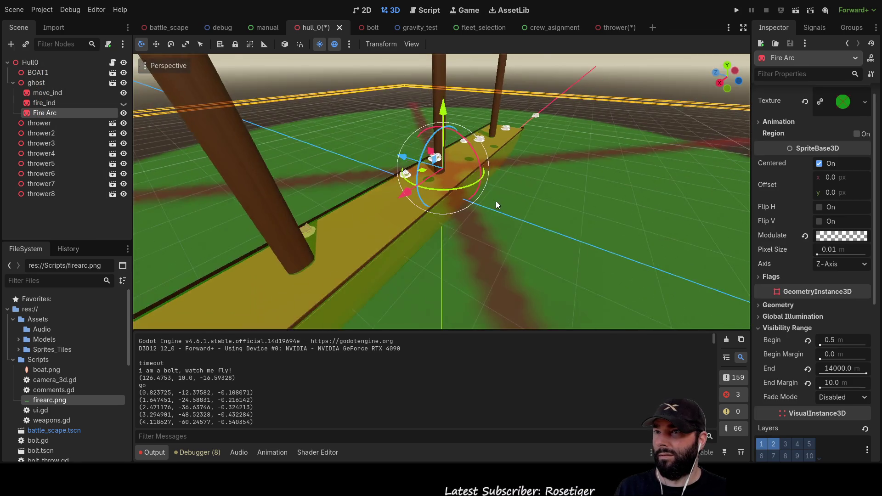
- Move the copies to the hull root and shift them along X, Y and Z, then undo it all
key(ctrl+z)
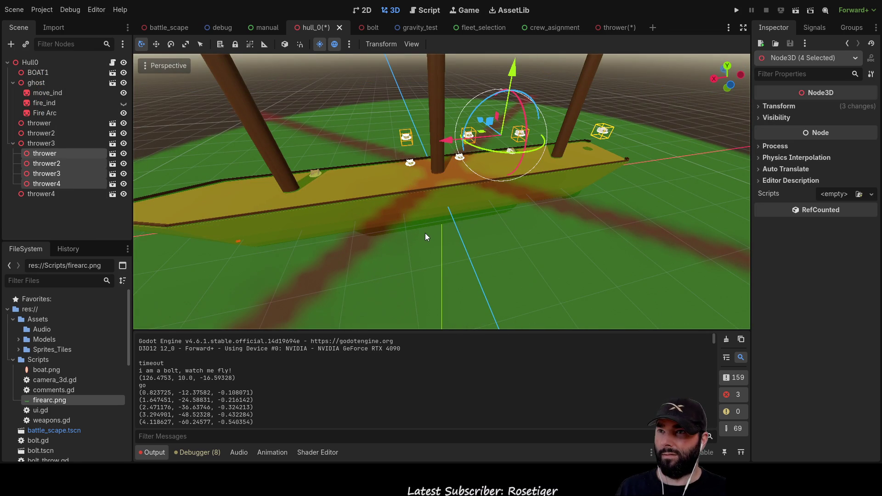
scroll(426, 232, up, 3)
mouse_move(42, 154)
mouse_down()
mouse_move(74, 137)
mouse_move(32, 62)
mouse_up()
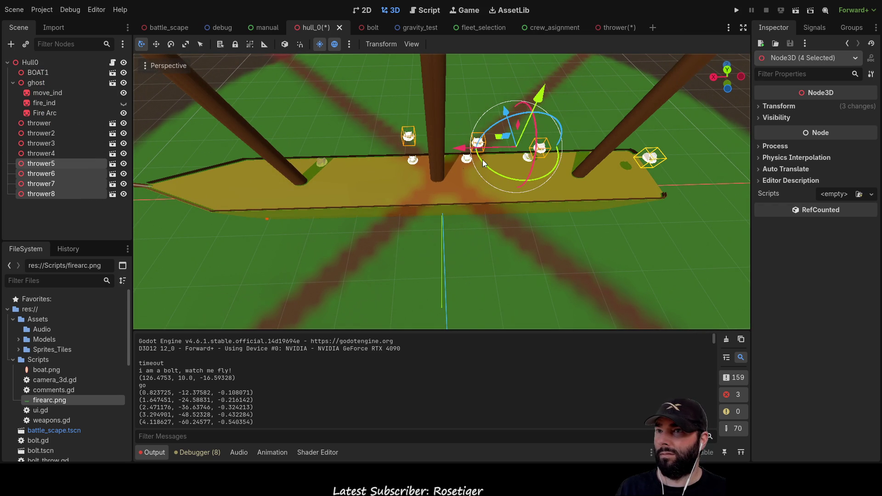
mouse_move(458, 147)
mouse_down()
mouse_move(396, 155)
mouse_move(423, 154)
mouse_up()
drag(473, 104, 462, 129)
scroll(399, 144, up, 3)
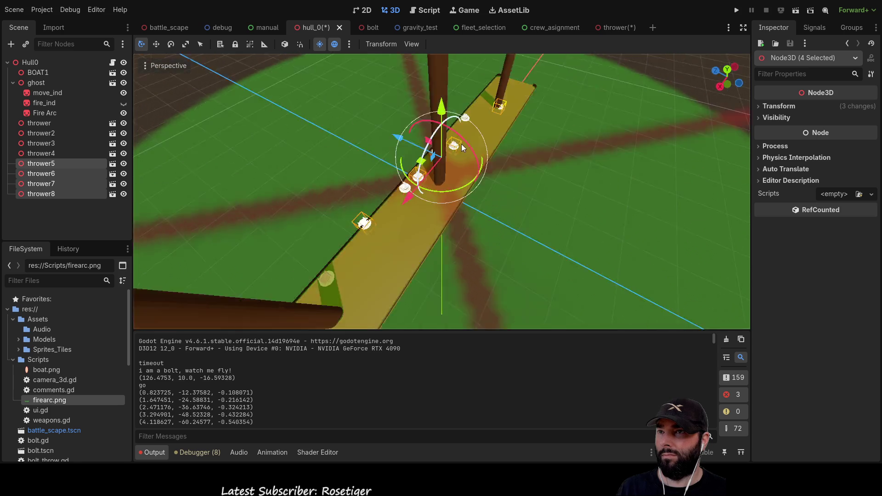
scroll(362, 140, down, 3)
drag(362, 152, 388, 153)
mouse_move(272, 159)
mouse_down()
mouse_move(482, 131)
mouse_move(459, 183)
mouse_up()
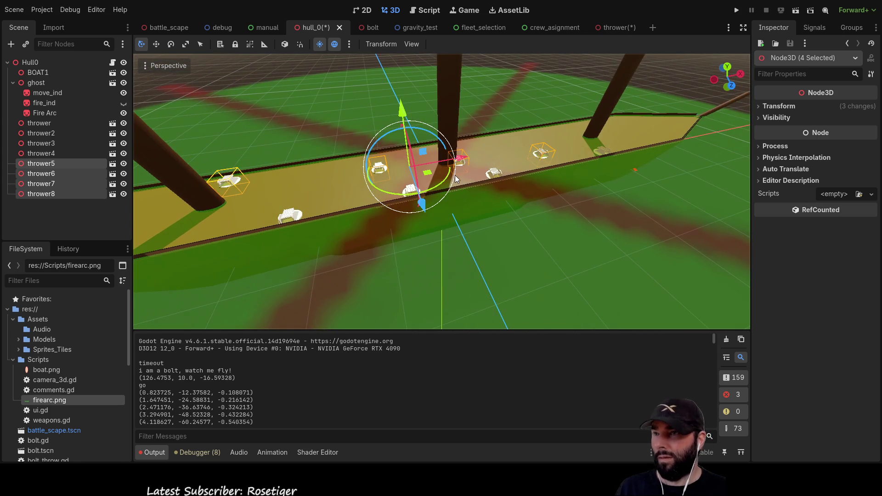
key(ctrl+z)
key(ctrl+z)
key(ctrl+z)
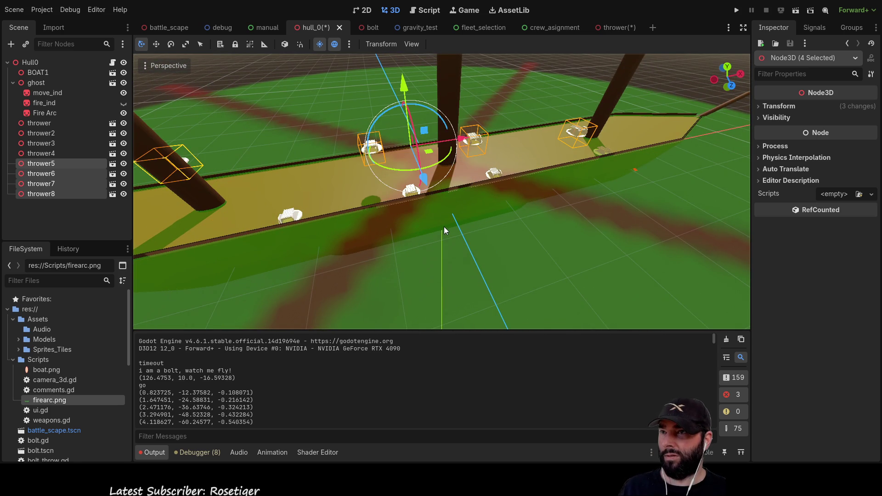
key(ctrl+z)
key(ctrl+z)
key(ctrl+z)
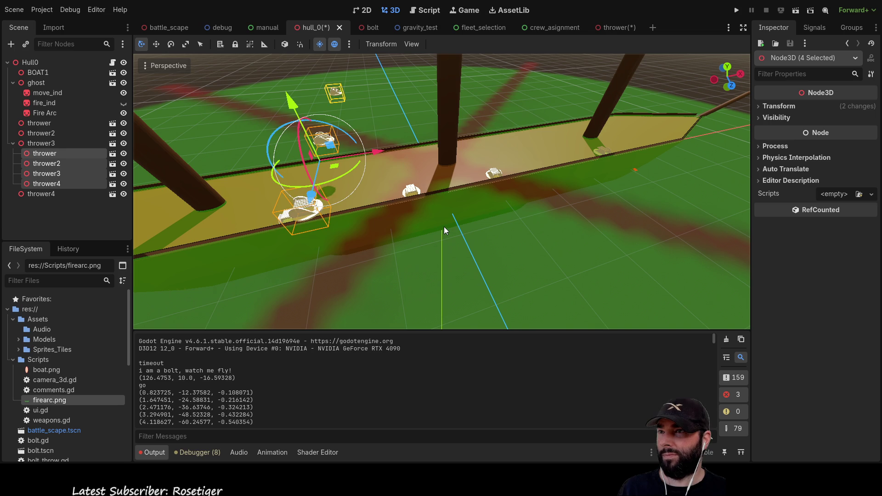
- Select thrower through thrower4 on the deck, delete them, then restore them with undo
scroll(363, 212, down, 5)
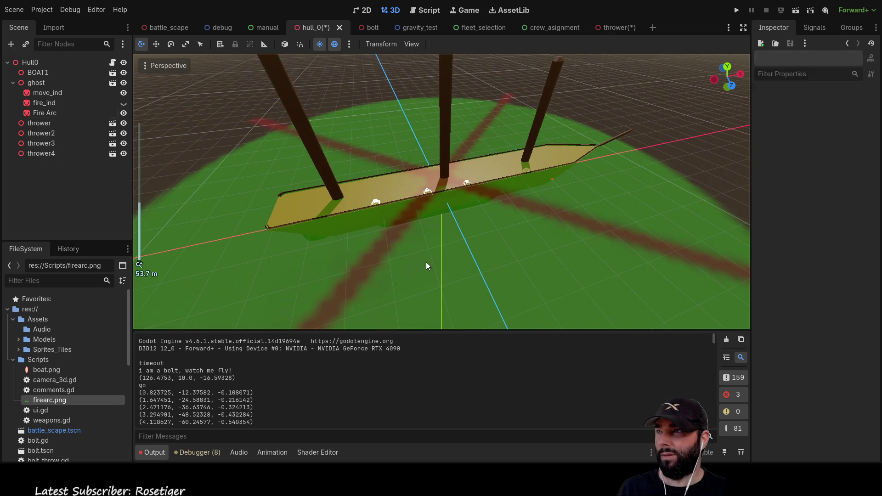
click(426, 261)
scroll(426, 262, up, 3)
scroll(434, 266, up, 6)
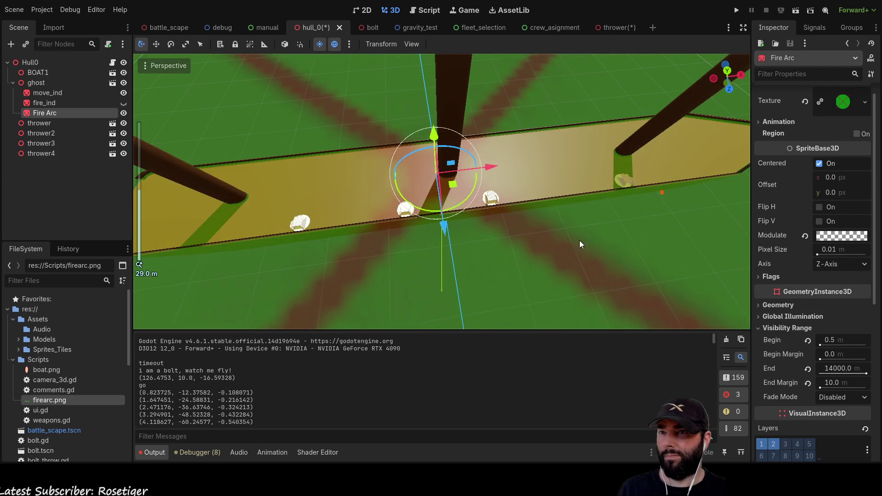
click(633, 177)
shift+click(492, 201)
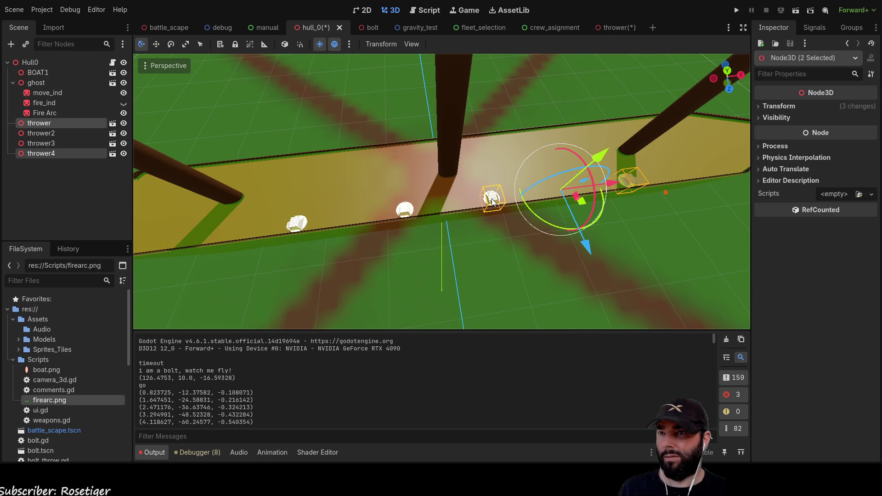
shift+click(403, 212)
shift+click(295, 226)
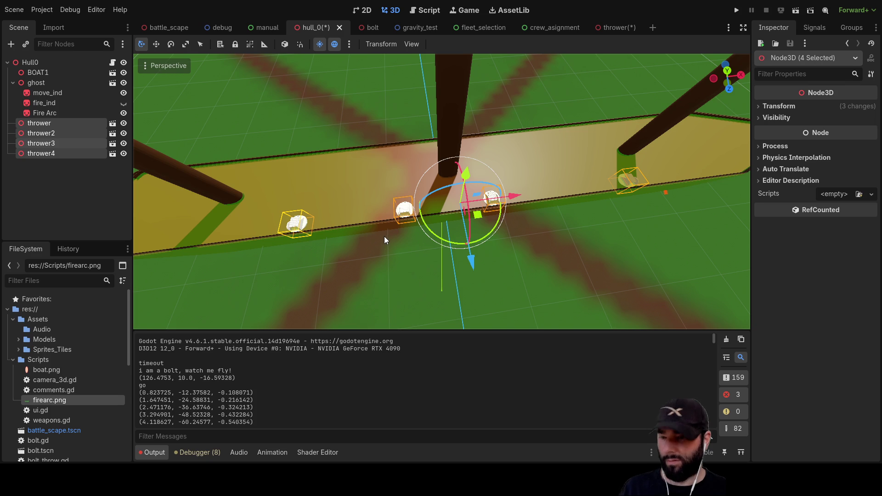
key(Delete)
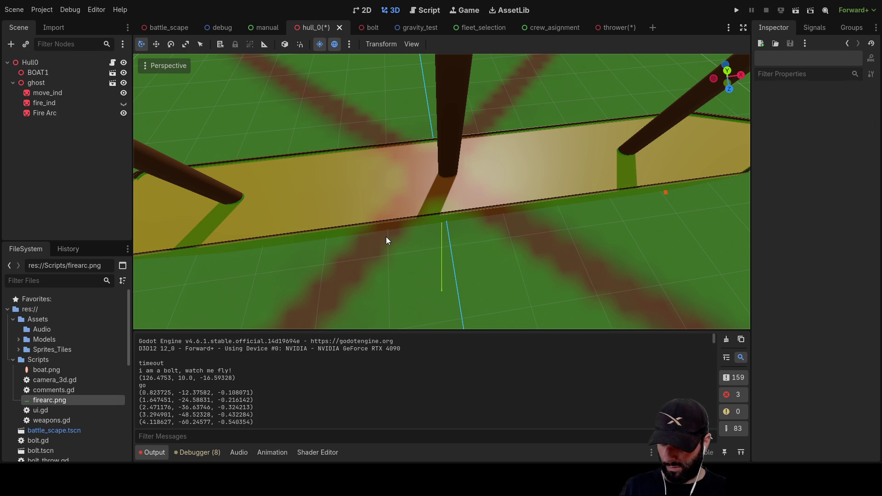
key(ctrl+z)
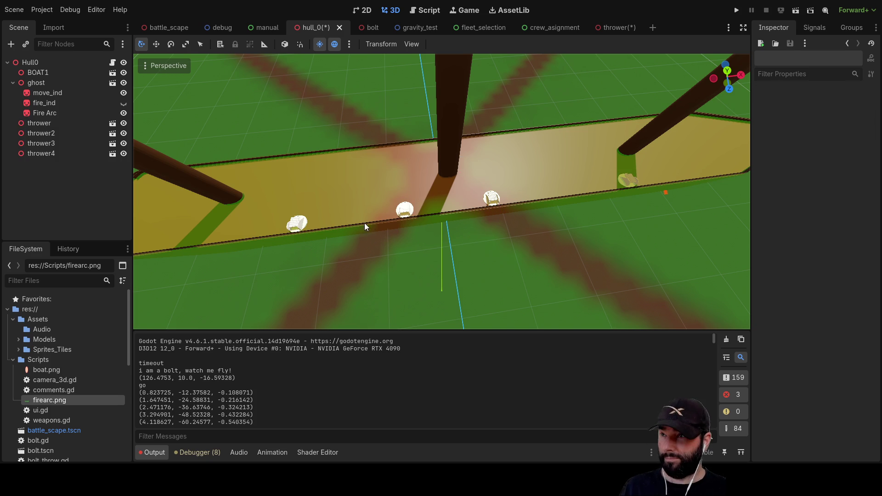
- Reselect the four original throwers on the deck and duplicate them
click(296, 223)
shift+click(405, 212)
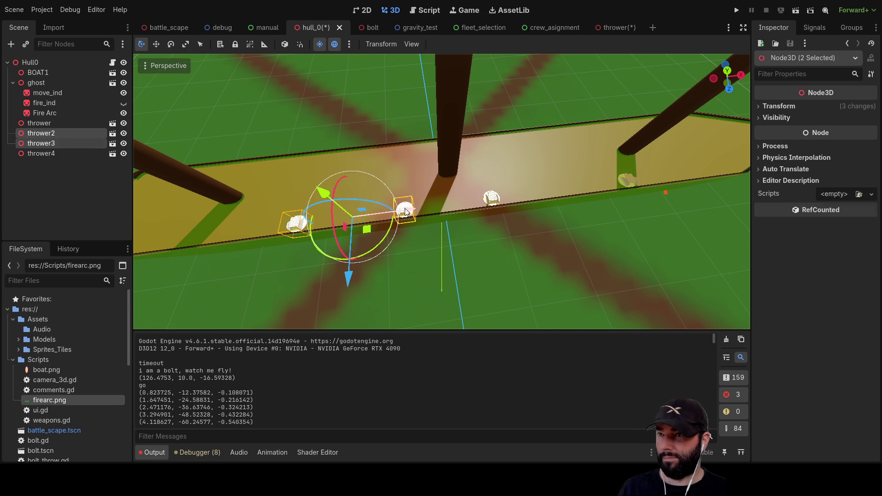
shift+click(488, 201)
shift+click(627, 180)
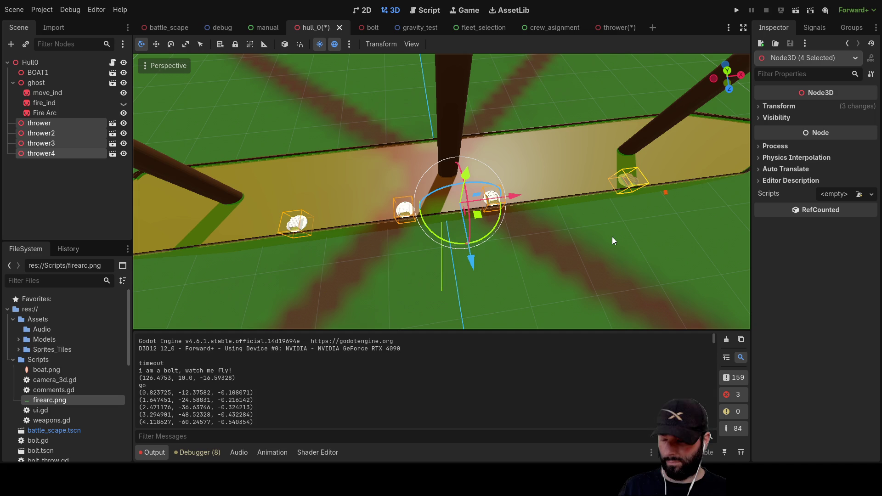
key(ctrl+v)
- Reparent the thrower copies directly under Hull0 and show their transform values
mouse_move(35, 161)
mouse_down()
mouse_move(67, 152)
mouse_move(32, 63)
mouse_up()
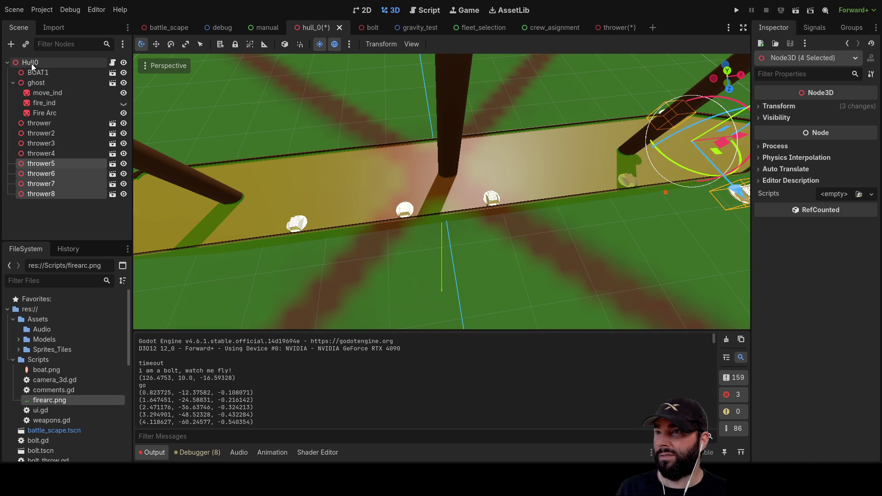
scroll(555, 216, down, 6)
mouse_move(449, 219)
mouse_down()
mouse_move(365, 167)
mouse_move(549, 208)
mouse_up()
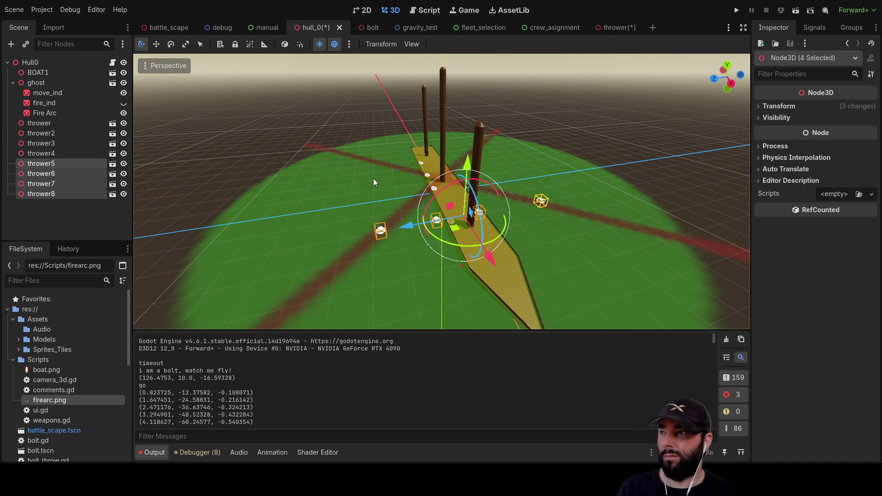
click(763, 106)
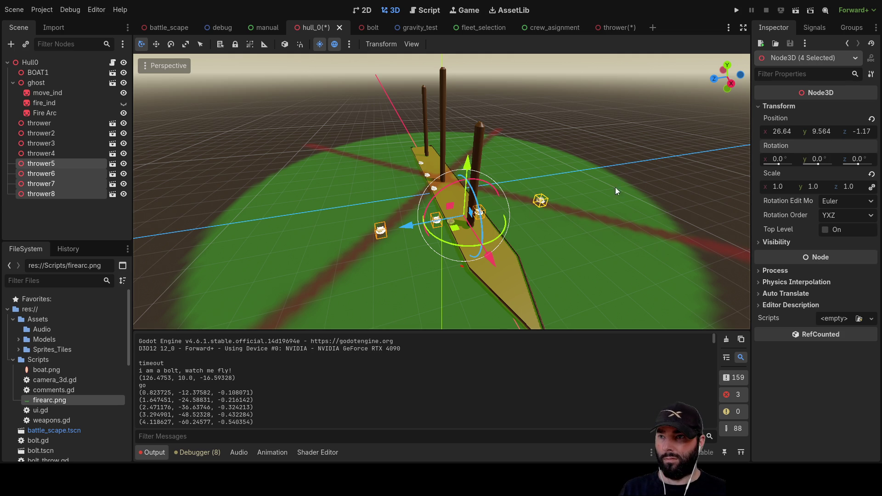
scroll(551, 206, up, 6)
scroll(501, 253, down, 2)
scroll(368, 205, down, 1)
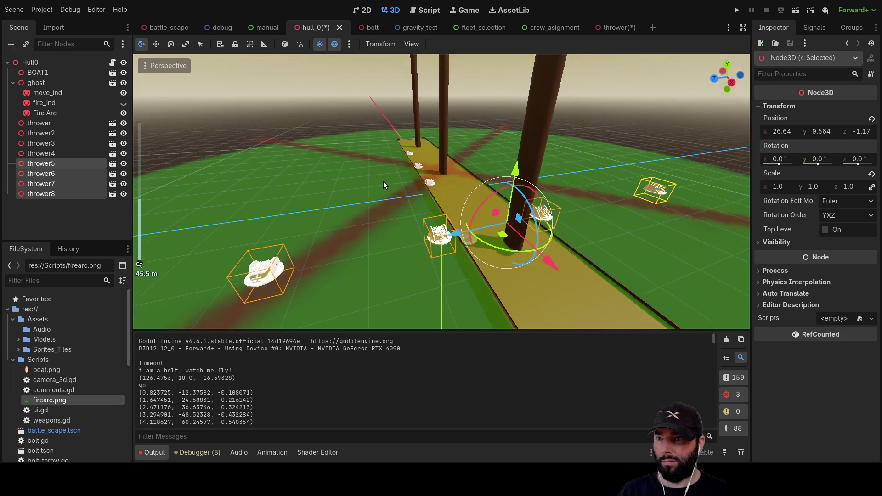
drag(382, 176, 383, 180)
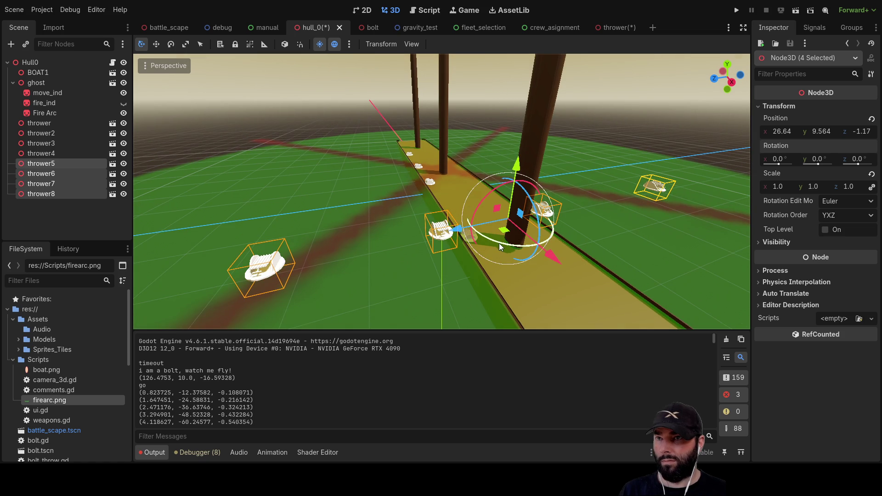
- Rotate the copies to -90.5° on Y and lower them onto the deck near (5.35, 4.85, -4.41)
mouse_move(500, 244)
mouse_down()
mouse_move(443, 197)
mouse_move(384, 173)
mouse_move(309, 164)
mouse_move(473, 219)
mouse_up()
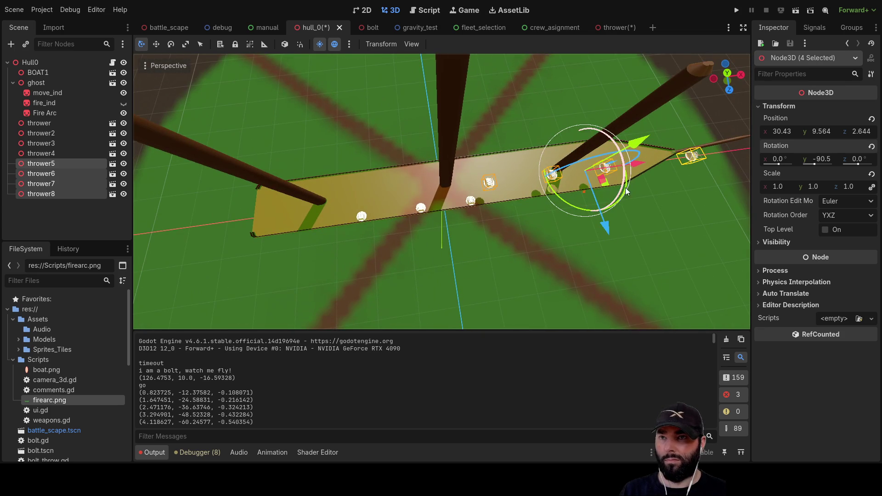
drag(632, 166, 511, 182)
drag(461, 170, 462, 180)
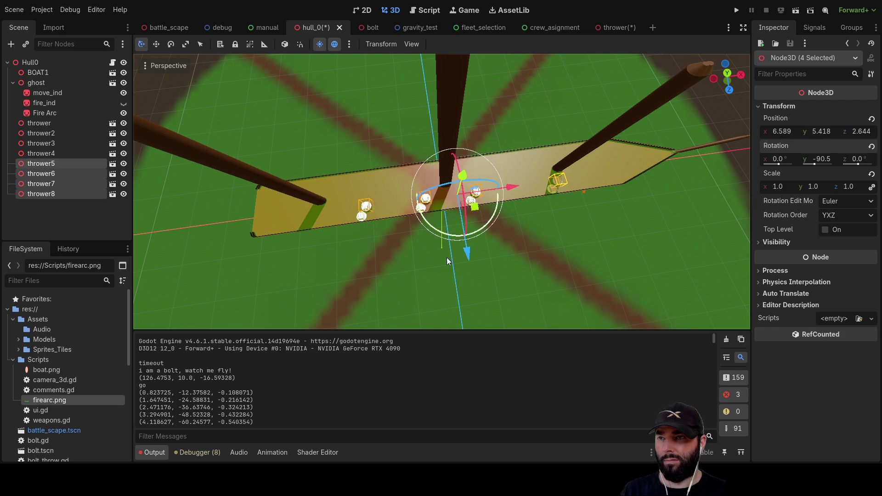
scroll(438, 205, up, 5)
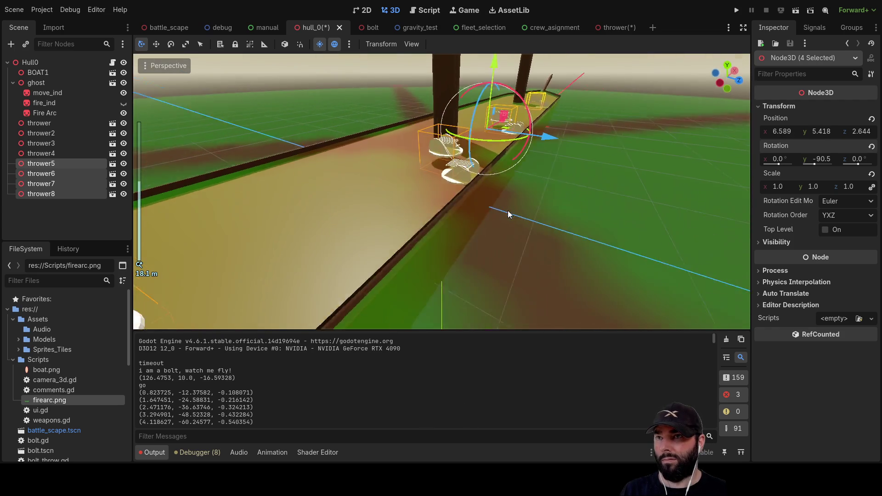
drag(493, 66, 492, 73)
scroll(500, 214, up, 3)
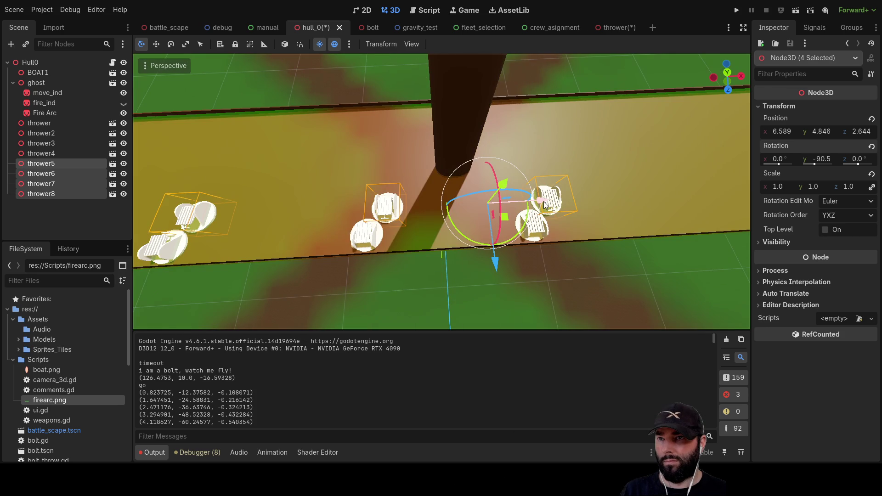
drag(544, 200, 527, 203)
mouse_move(472, 230)
mouse_down()
mouse_move(548, 201)
mouse_move(564, 167)
mouse_move(448, 136)
mouse_up()
click(577, 241)
scroll(577, 241, down, 6)
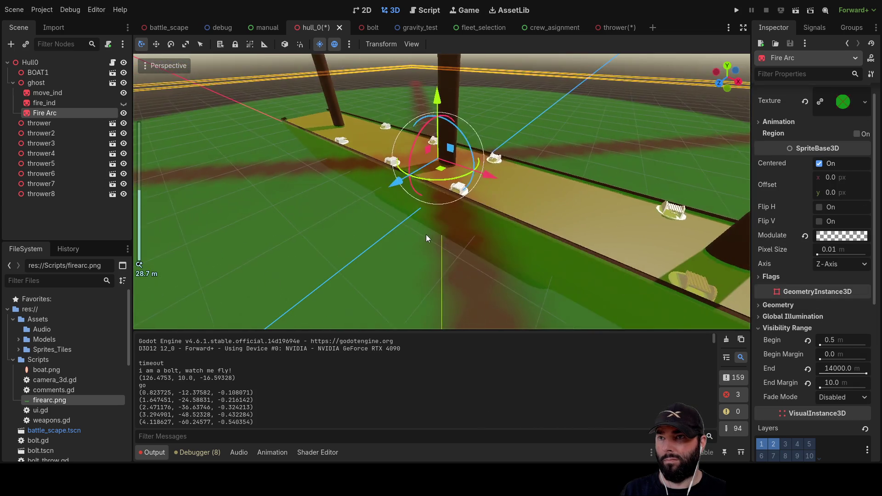
mouse_move(610, 213)
mouse_down()
mouse_move(528, 179)
mouse_move(461, 237)
mouse_up()
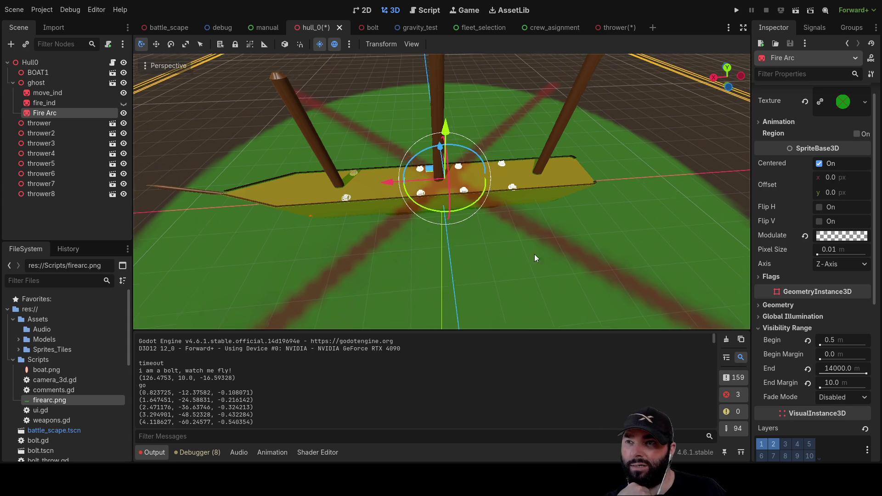
drag(546, 256, 398, 225)
click(56, 123)
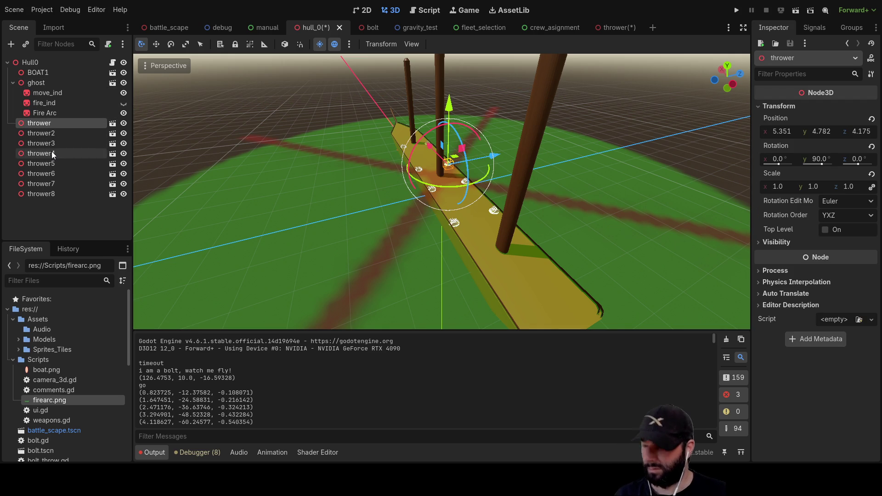
shift+click(52, 153)
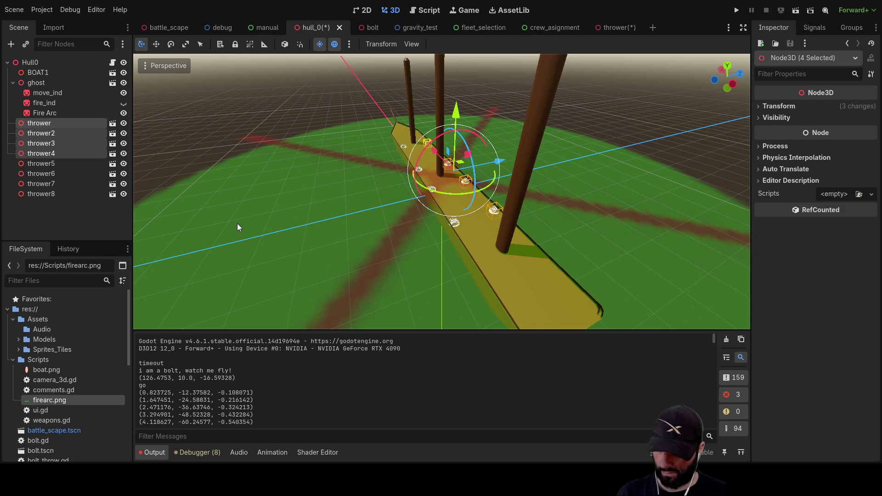
key(ctrl+g)
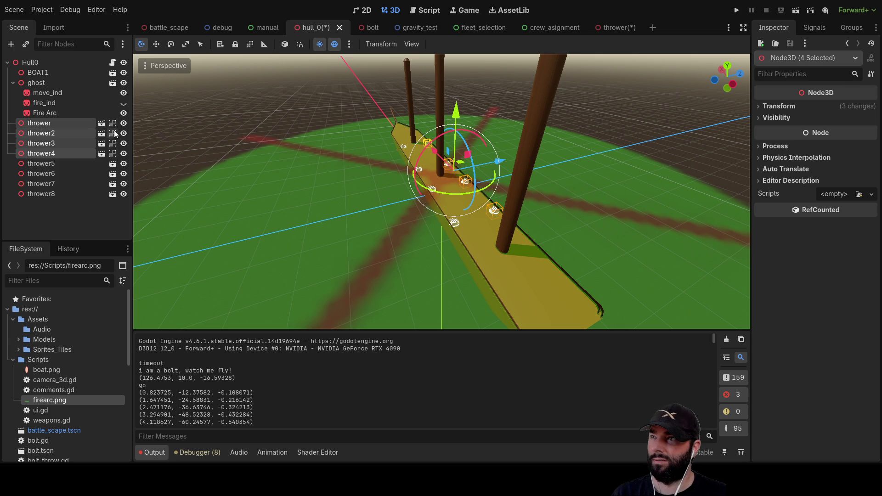
click(113, 125)
click(113, 133)
click(113, 144)
click(113, 153)
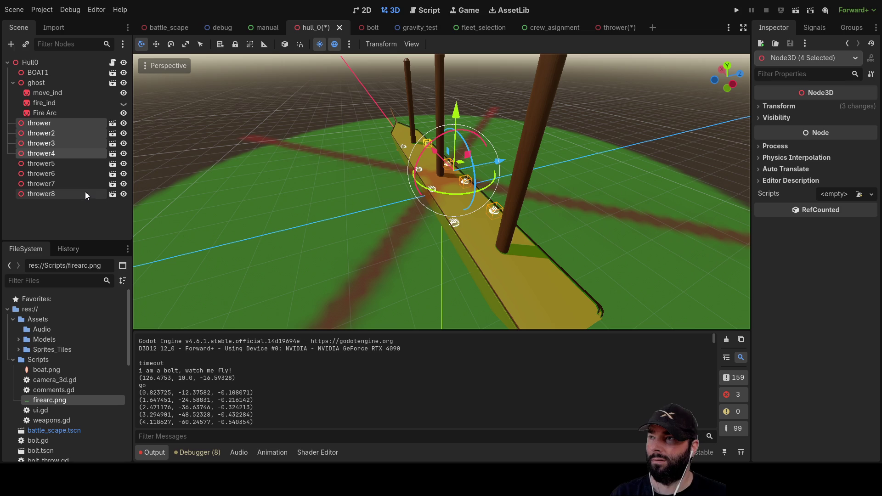
click(310, 183)
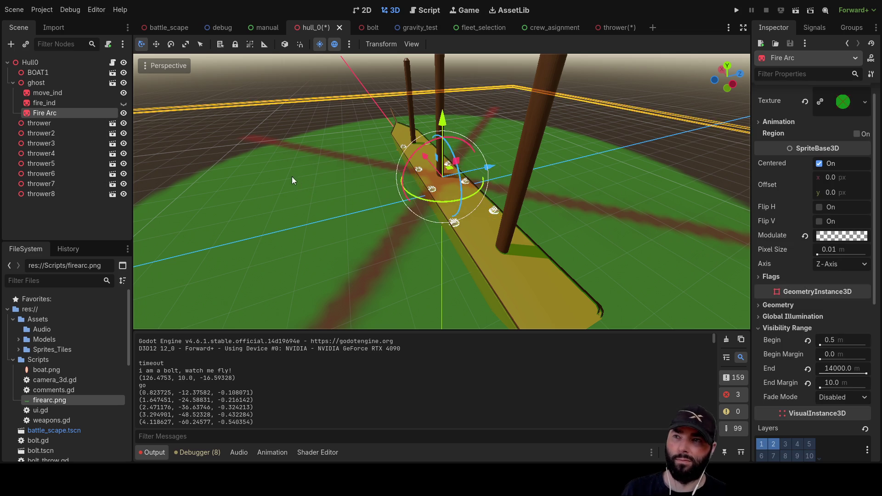
scroll(209, 182, up, 5)
mouse_move(210, 182)
mouse_down()
mouse_move(199, 127)
mouse_move(373, 144)
mouse_move(458, 216)
mouse_move(454, 235)
mouse_move(579, 156)
mouse_move(452, 156)
mouse_move(541, 160)
mouse_move(343, 214)
mouse_move(508, 222)
mouse_move(418, 226)
mouse_move(425, 284)
mouse_move(431, 261)
mouse_move(335, 191)
mouse_up()
scroll(508, 222, down, 3)
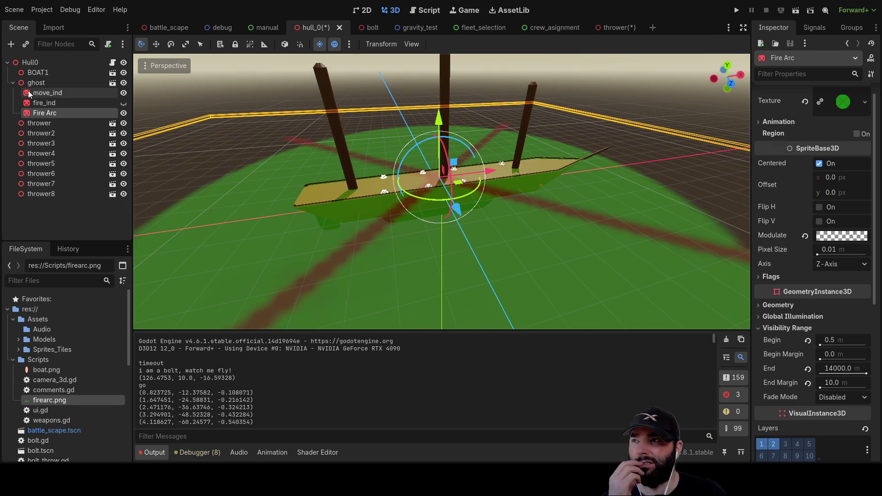
click(42, 83)
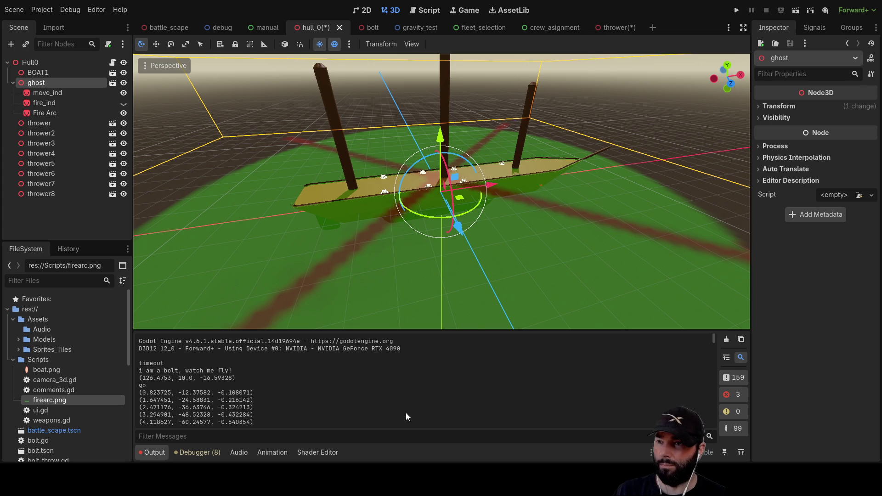
key(ctrl+v)
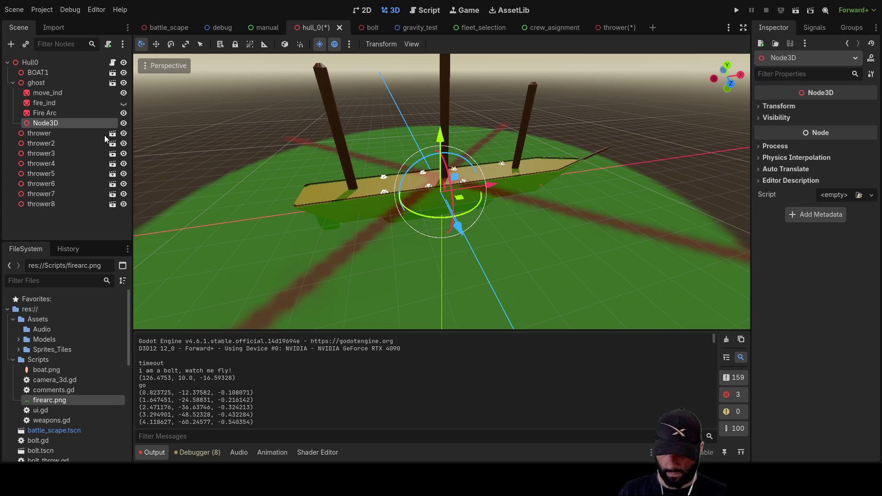
- Name the marker bow_fa and undo the thrower copies pasted under ghost
text(bow_fa)
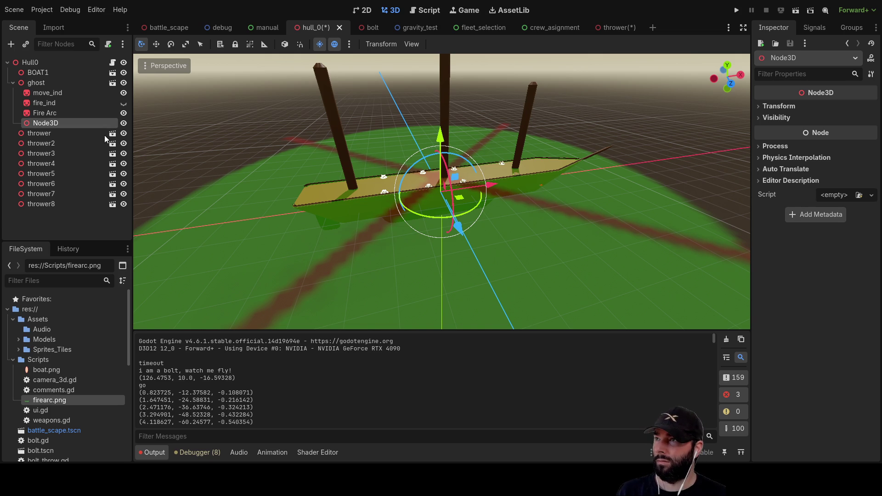
key(Return)
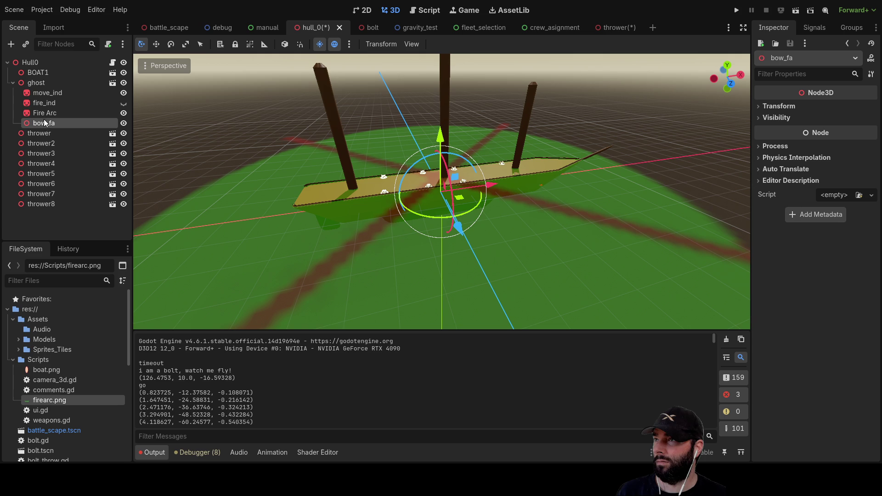
click(45, 82)
key(ctrl+v)
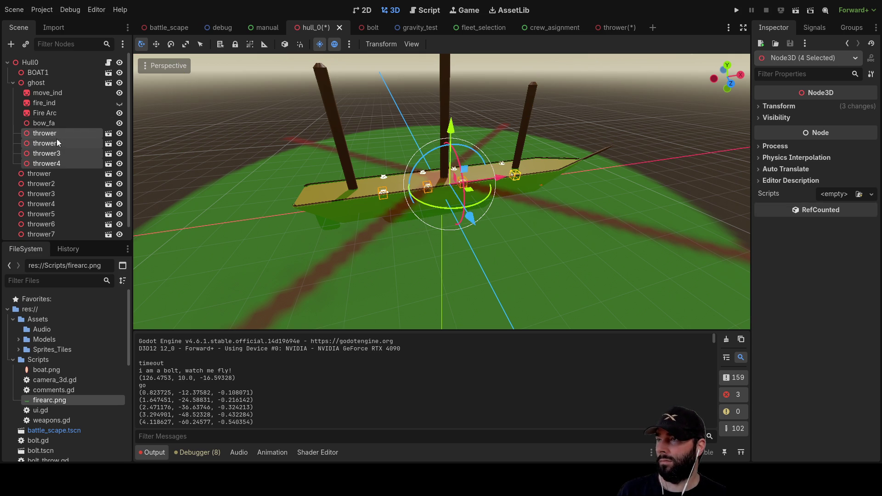
key(ctrl+z)
- Duplicate bow_fa and name the copy stern_fa
click(40, 122)
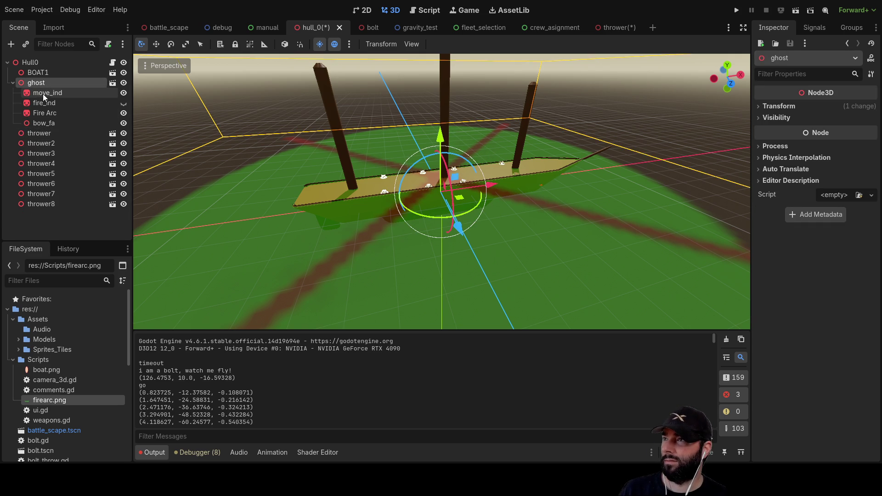
key(ctrl+d)
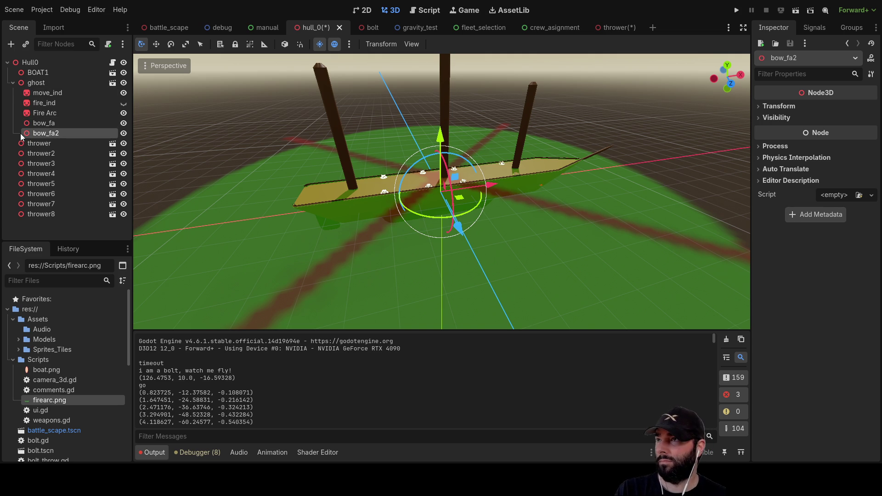
text(stern_fa)
key(Return)
- Make another copy of bow_fa and name it port_fa, correcting the port_fa2 typo
click(37, 83)
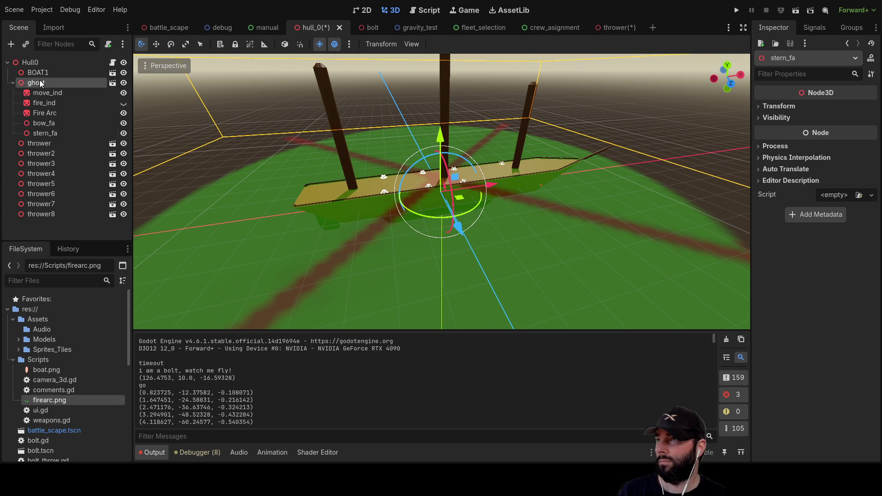
click(43, 123)
key(ctrl+d)
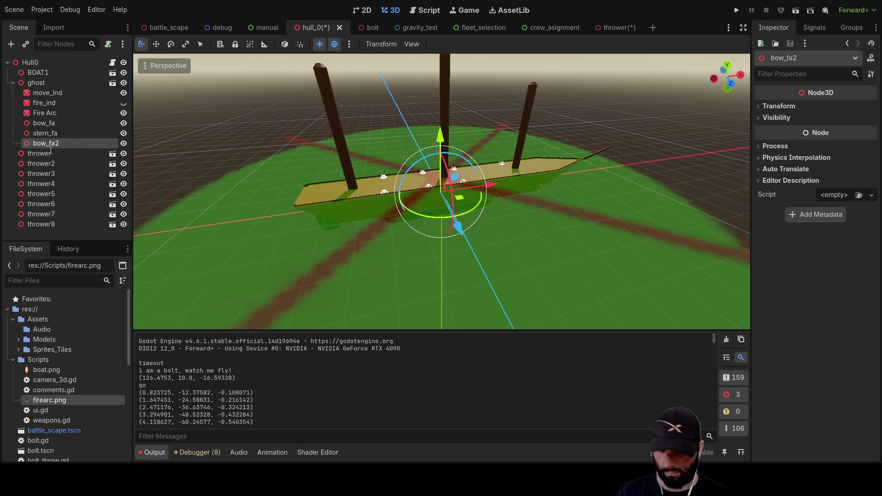
key(F2)
text(port_fa2)
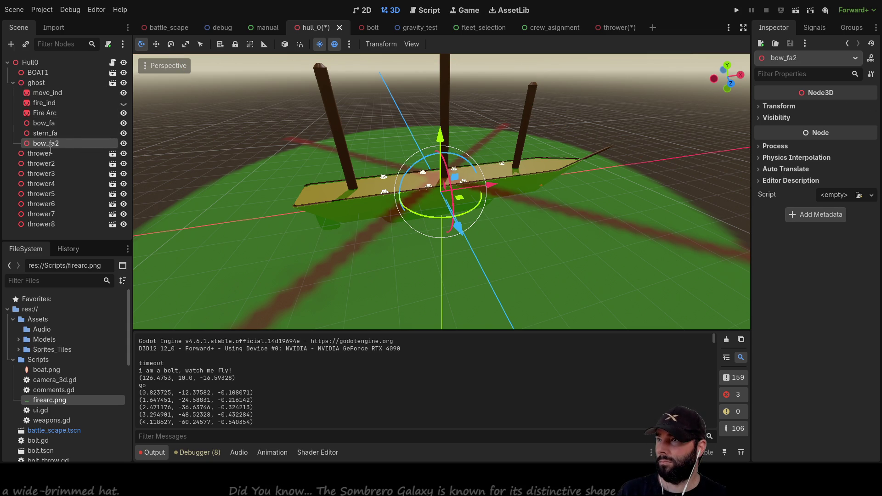
key(Return)
click(50, 153)
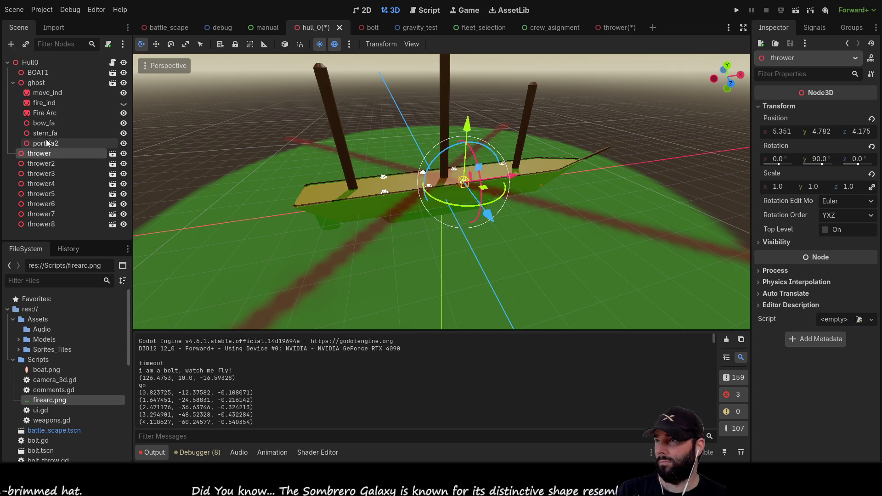
click(46, 143)
key(BackSpace)
key(Return)
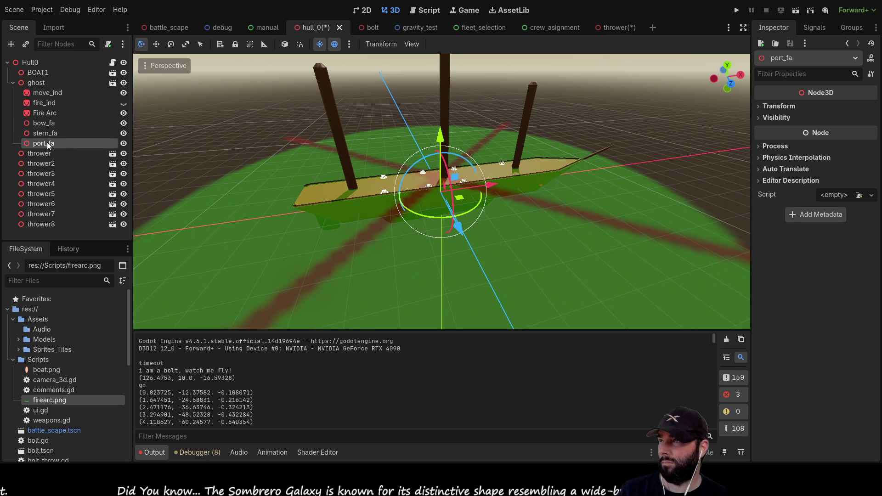
- Add one more bow_fa copy under ghost named starboard_fa
click(38, 85)
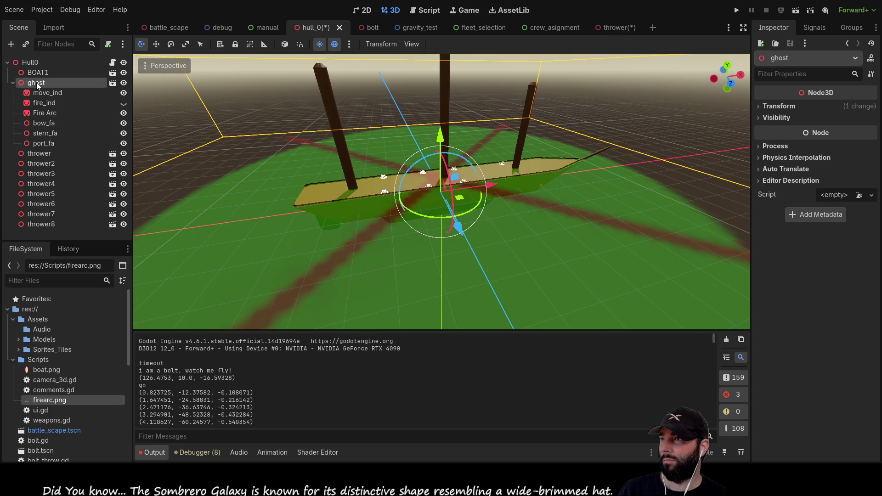
key(ctrl+v)
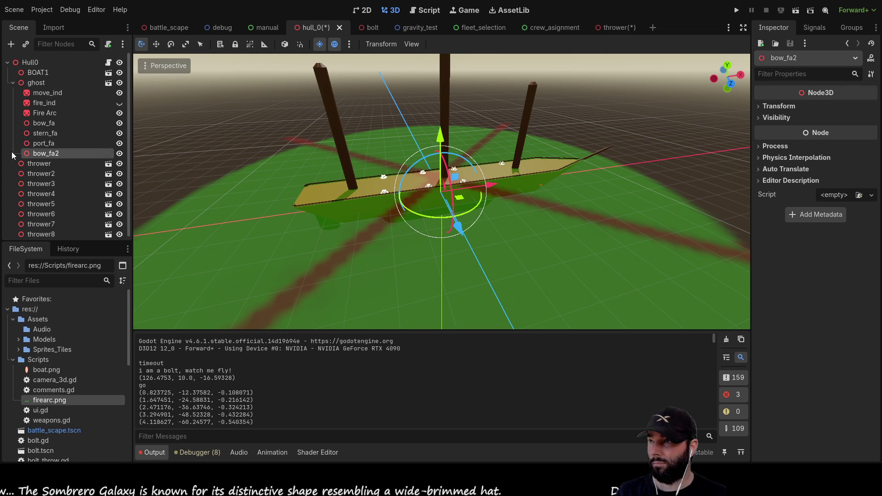
text(starboard_fa)
key(Return)
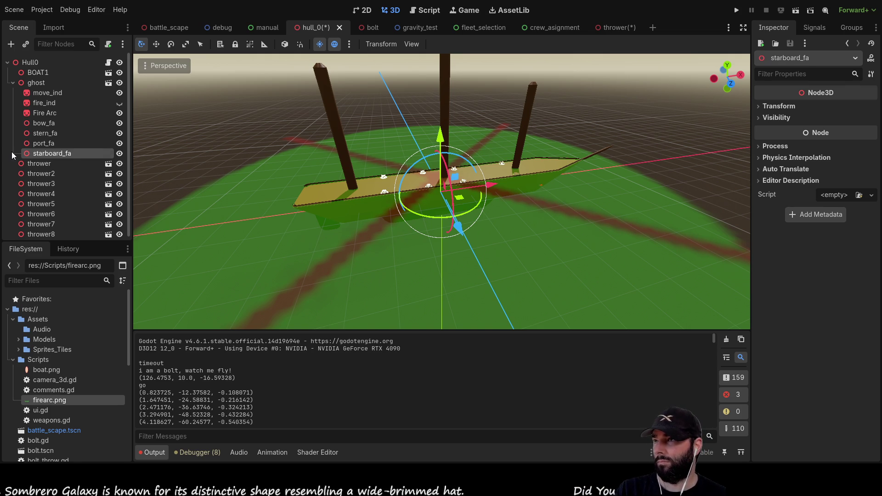
drag(368, 205, 513, 228)
- Select thrower5 through thrower8 and drag them under port_fa
scroll(505, 228, up, 4)
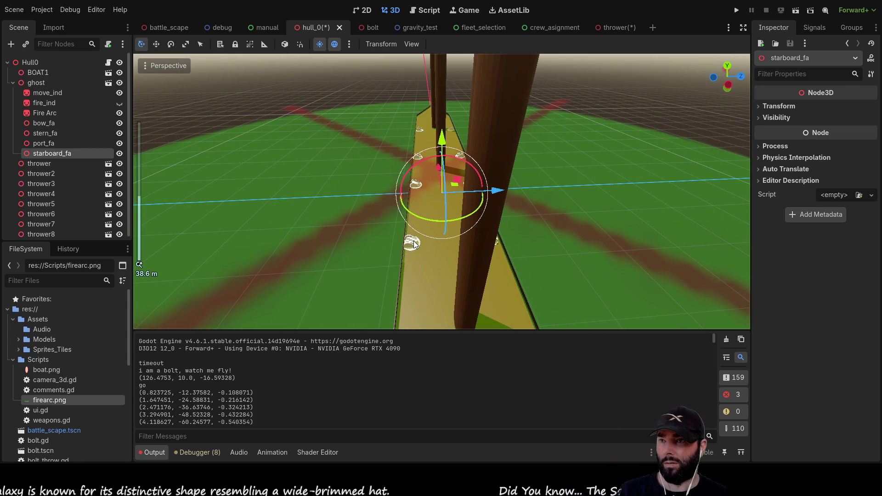
click(417, 241)
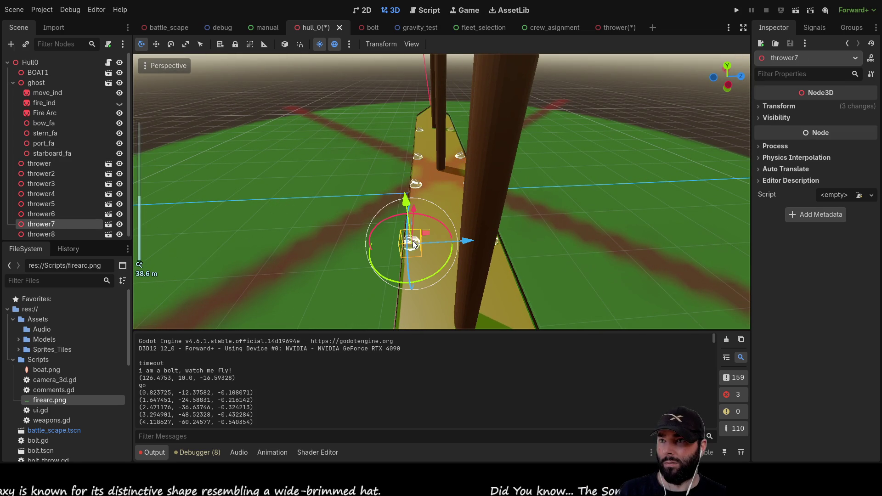
ctrl+click(46, 227)
ctrl+click(47, 210)
ctrl+click(48, 200)
mouse_move(39, 200)
mouse_down()
mouse_move(51, 177)
mouse_move(51, 141)
mouse_up()
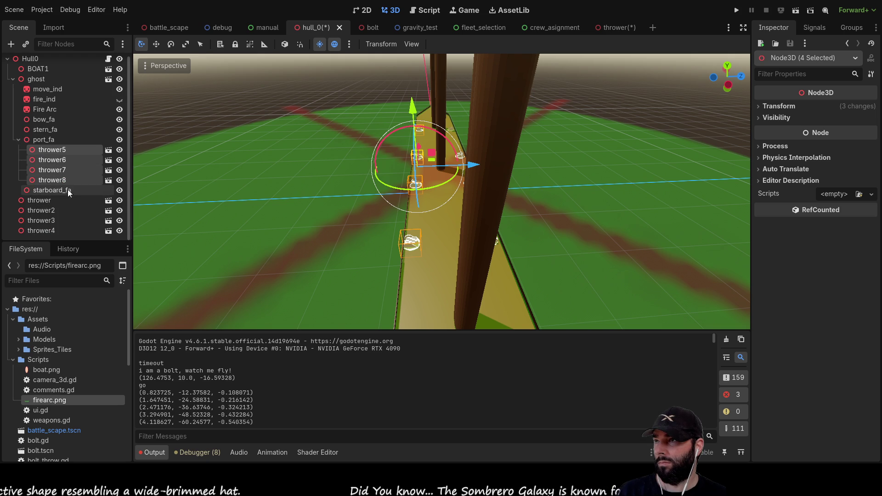
- Select thrower through thrower4 and drag them under starboard_fa
click(38, 201)
ctrl+click(31, 210)
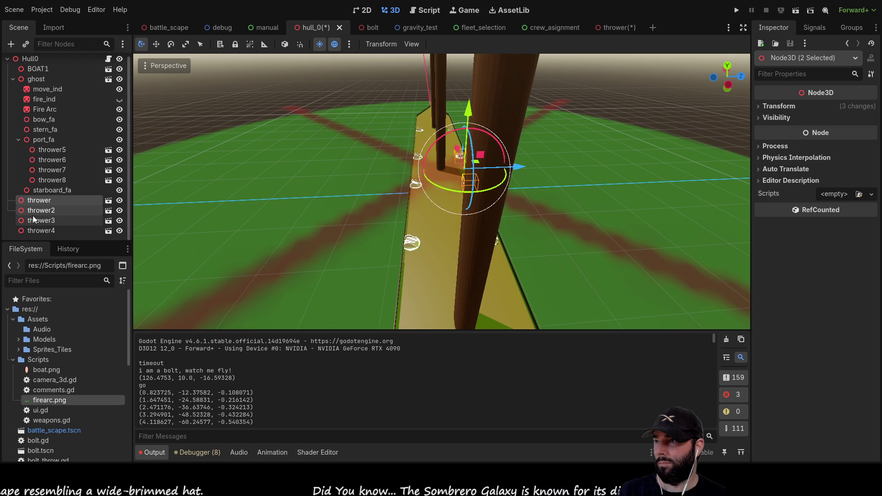
ctrl+click(34, 220)
ctrl+click(34, 230)
drag(26, 200, 60, 190)
scroll(558, 178, down, 4)
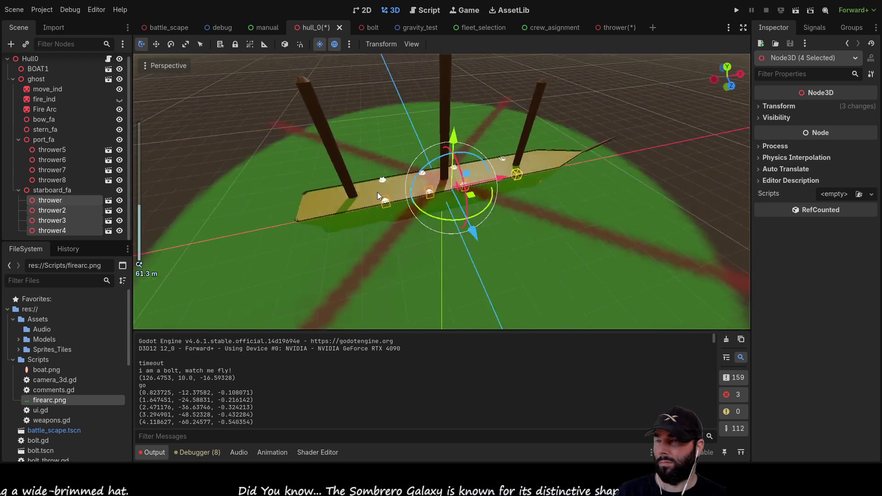
click(514, 211)
scroll(289, 225, up, 3)
mouse_move(290, 225)
mouse_down()
mouse_move(467, 164)
mouse_move(589, 210)
mouse_move(577, 213)
mouse_move(586, 196)
mouse_move(352, 173)
mouse_up()
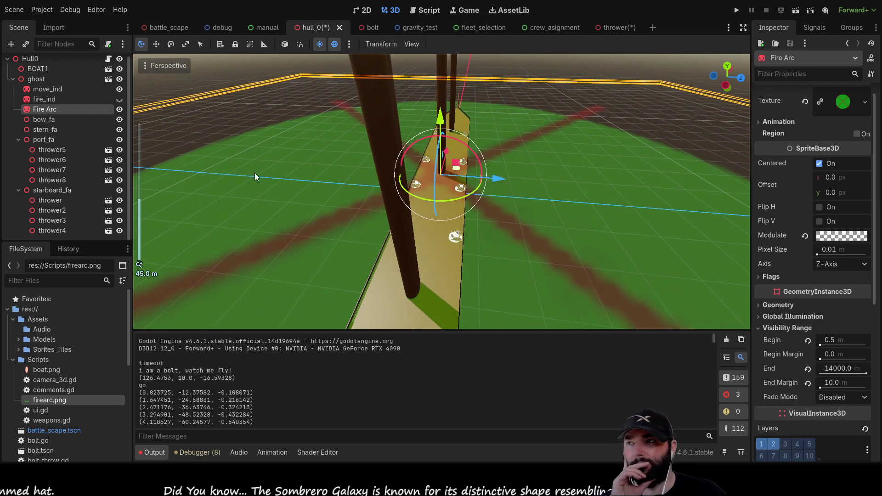
- Orbit and zoom the viewport to look along the ship's deck from the side
mouse_move(505, 183)
mouse_down()
mouse_move(528, 175)
mouse_move(458, 191)
mouse_up()
scroll(458, 190, up, 5)
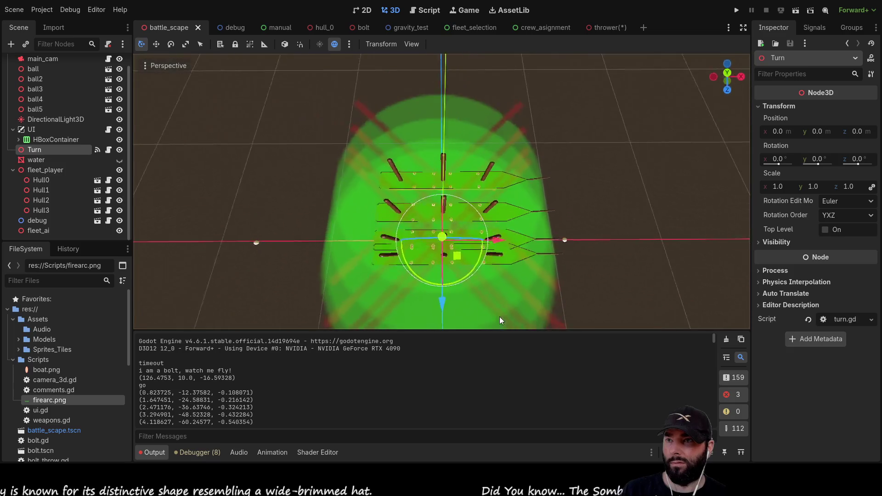
scroll(499, 316, down, 5)
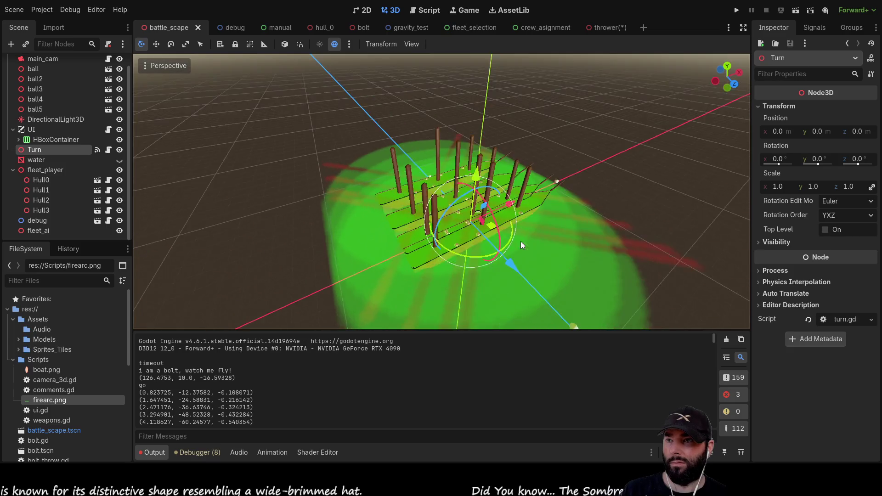
scroll(396, 243, up, 10)
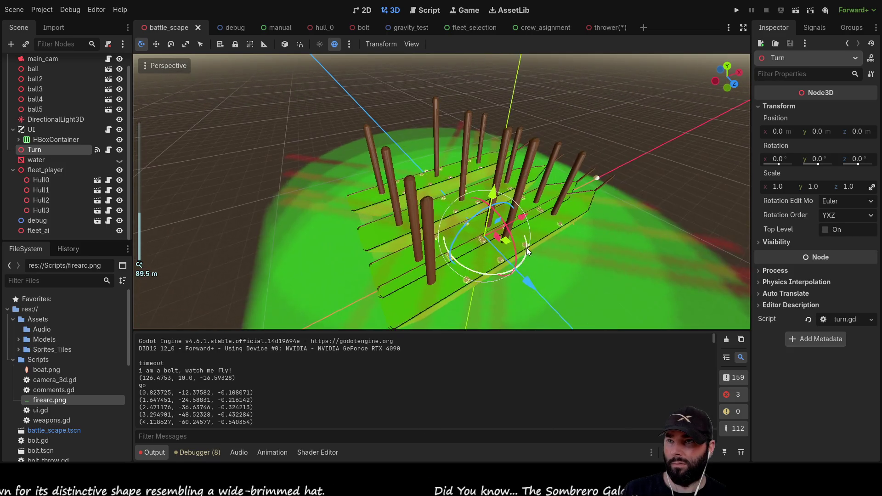
mouse_move(358, 164)
mouse_down()
mouse_move(450, 184)
mouse_move(465, 158)
mouse_move(463, 120)
mouse_up()
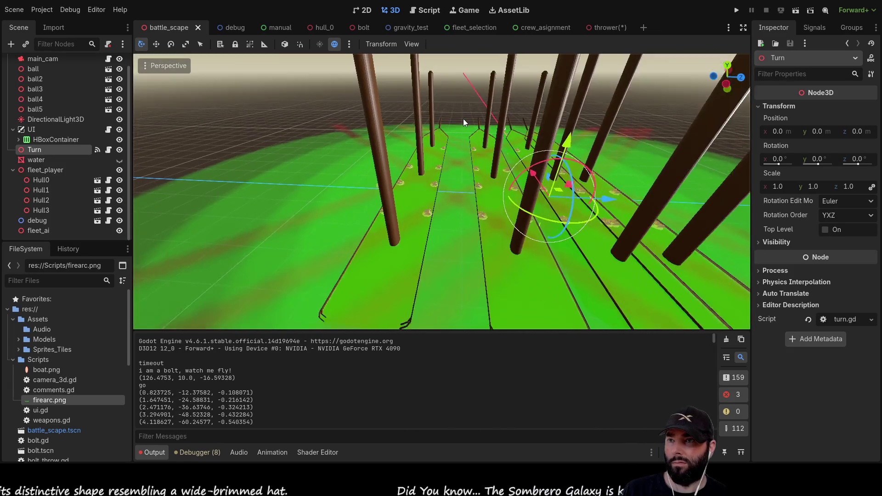
scroll(534, 190, down, 5)
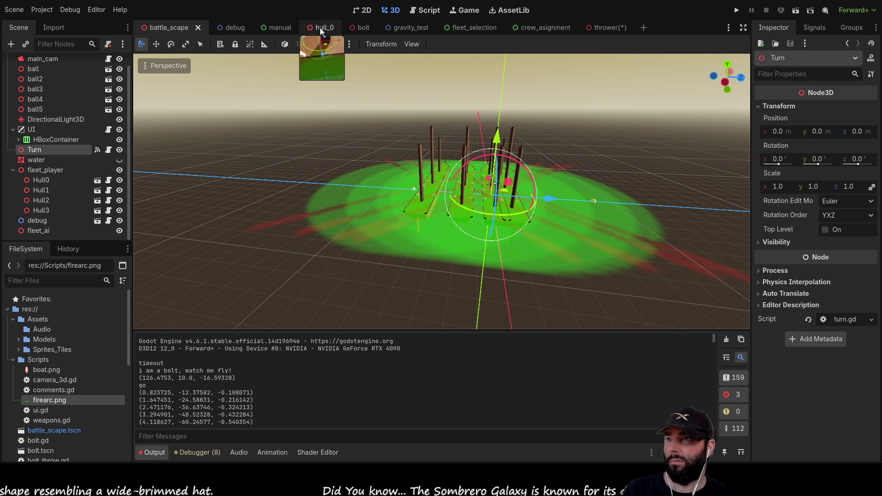
- Return to hull_0, hide move_ind and the Fire Arc overlay, and select move_ind
click(320, 28)
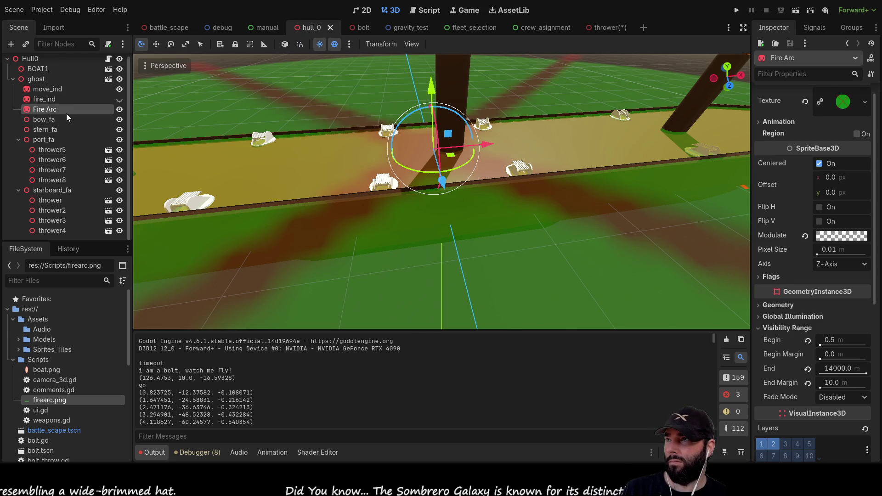
click(120, 92)
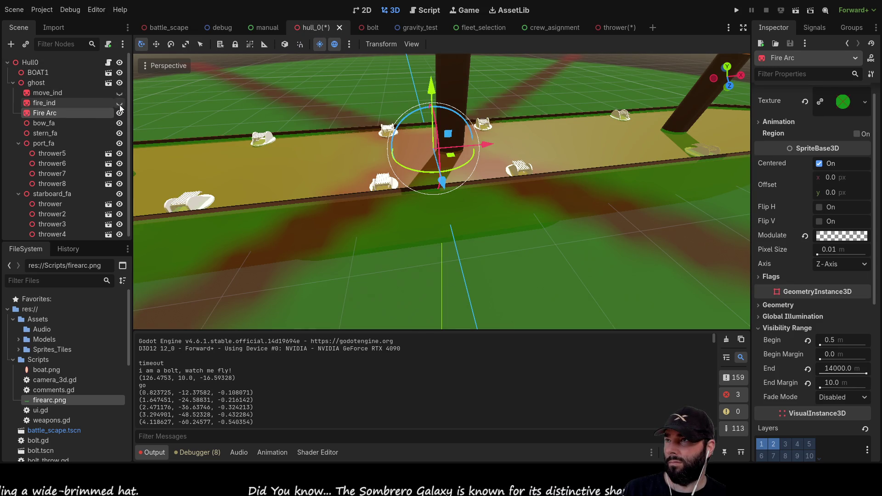
click(120, 112)
double_click(57, 92)
- Show move_ind again and set its Pixel Size to 2, then 1.0 m, orbiting to view its fan
click(119, 93)
scroll(142, 107, up, 2)
scroll(388, 169, down, 3)
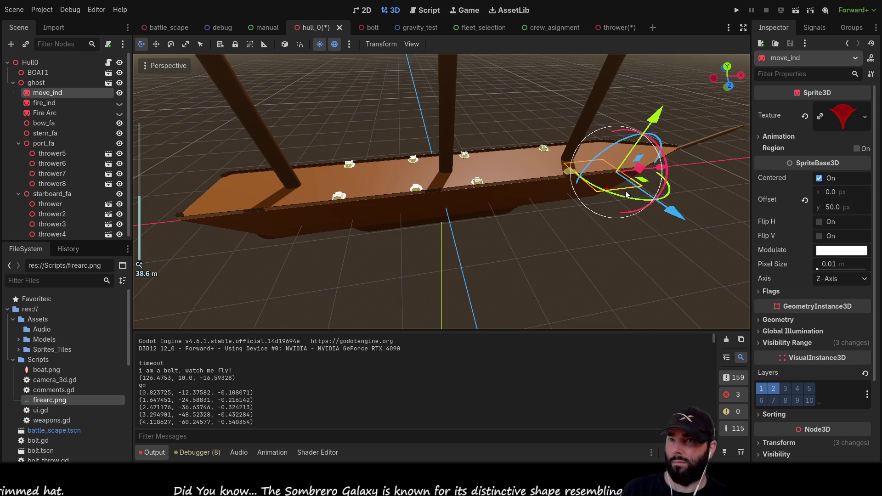
drag(388, 169, 541, 190)
click(827, 265)
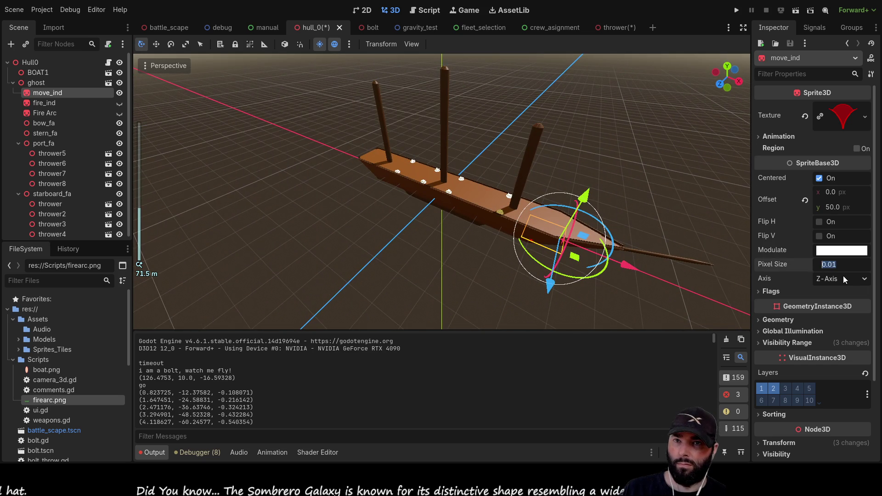
text(2)
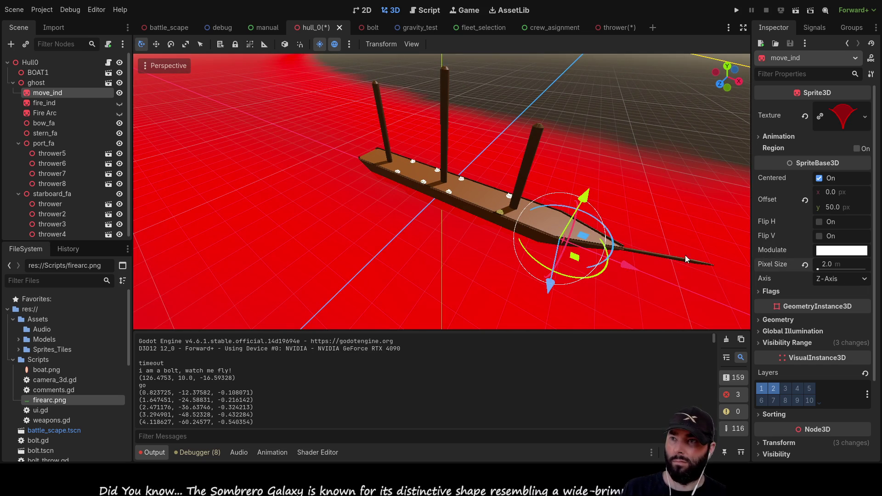
scroll(412, 203, down, 5)
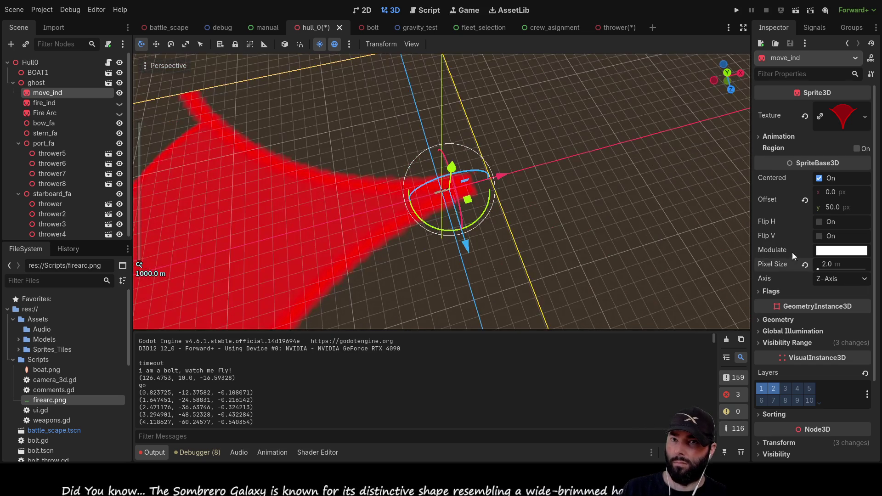
click(829, 266)
text(1)
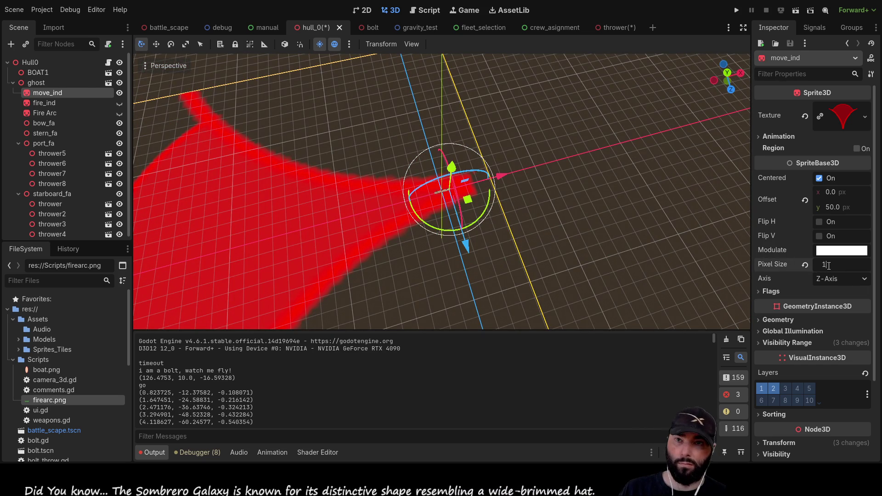
key(Return)
scroll(583, 226, up, 4)
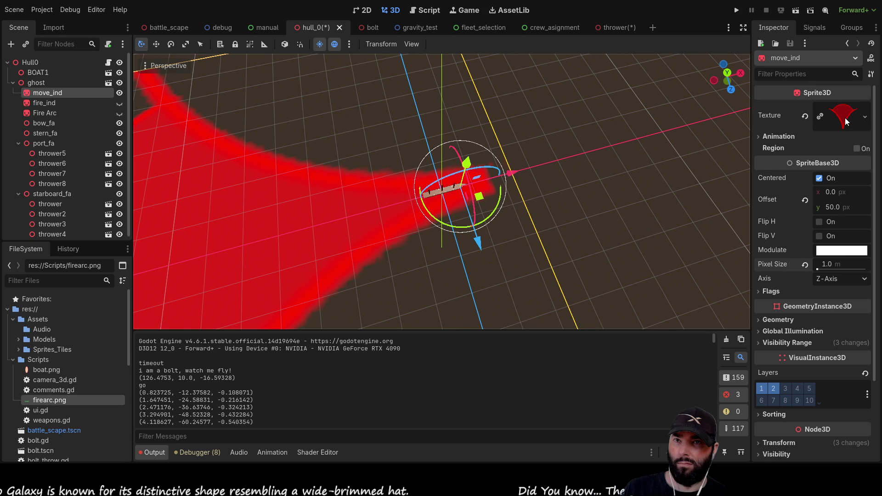
scroll(556, 188, down, 3)
mouse_move(560, 195)
mouse_down()
mouse_move(525, 104)
mouse_move(521, 150)
mouse_move(476, 163)
mouse_move(467, 229)
mouse_move(480, 236)
mouse_move(505, 184)
mouse_move(461, 136)
mouse_move(474, 145)
mouse_up()
scroll(788, 266, down, 3)
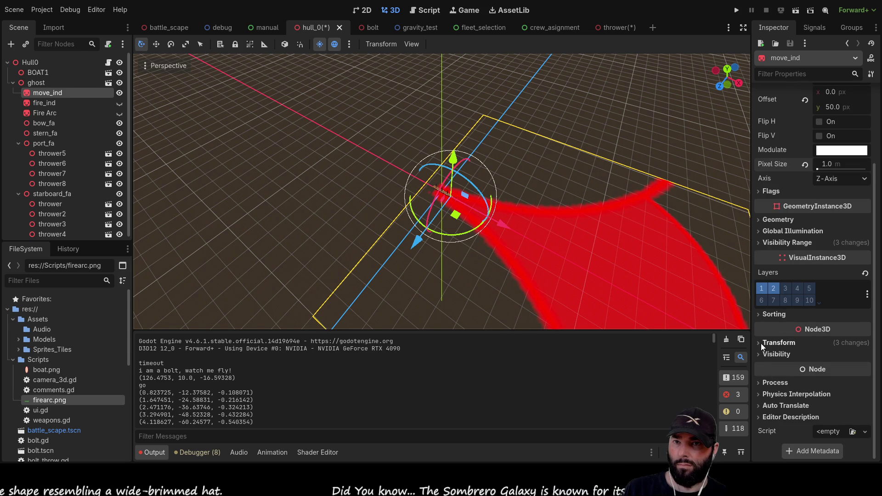
- Give move_ind a Y rotation of 90 and a Position y of 2
click(761, 344)
click(816, 396)
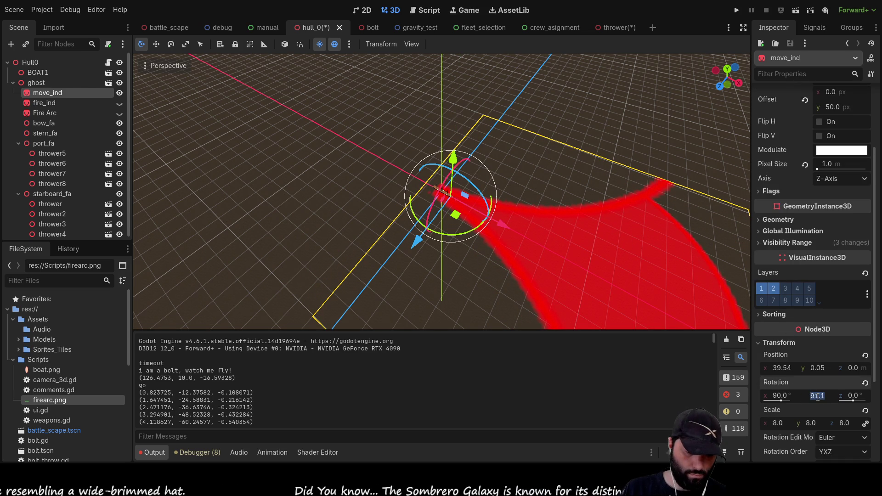
text(90)
key(Return)
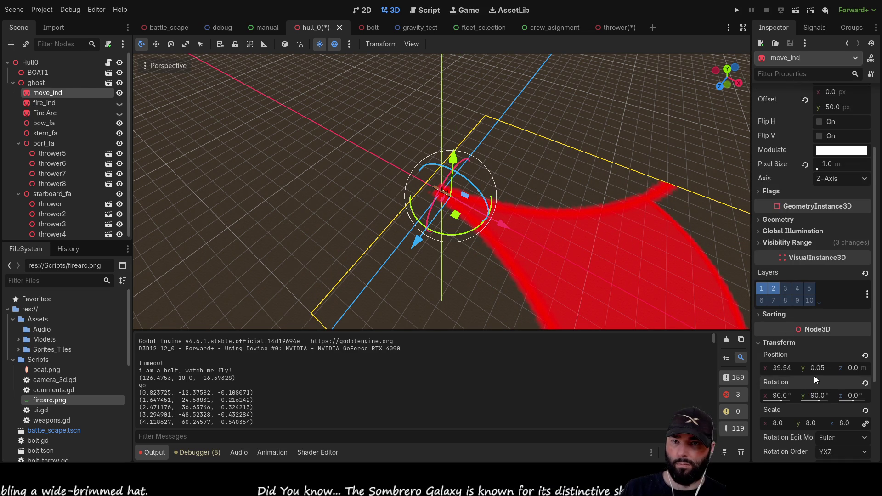
drag(545, 325, 501, 200)
scroll(502, 200, down, 3)
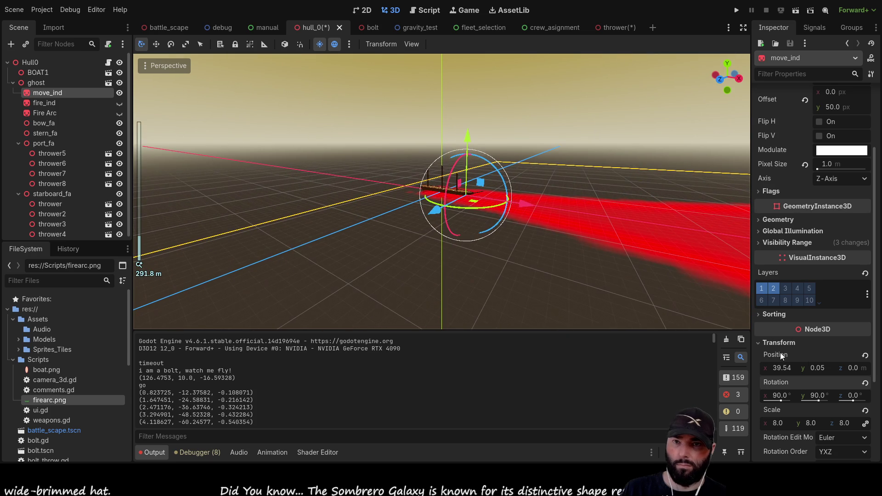
click(818, 369)
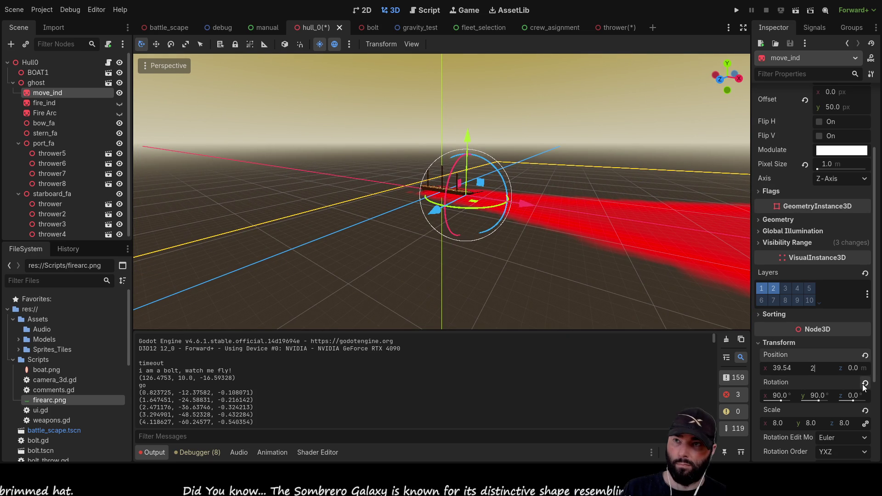
key(Return)
- Inspect the ship from several angles, glancing at battle_scape before returning to hull_0
click(244, 75)
mouse_move(244, 75)
mouse_down()
mouse_move(342, 153)
mouse_move(461, 141)
mouse_move(458, 175)
mouse_move(478, 207)
mouse_up()
scroll(342, 153, down, 3)
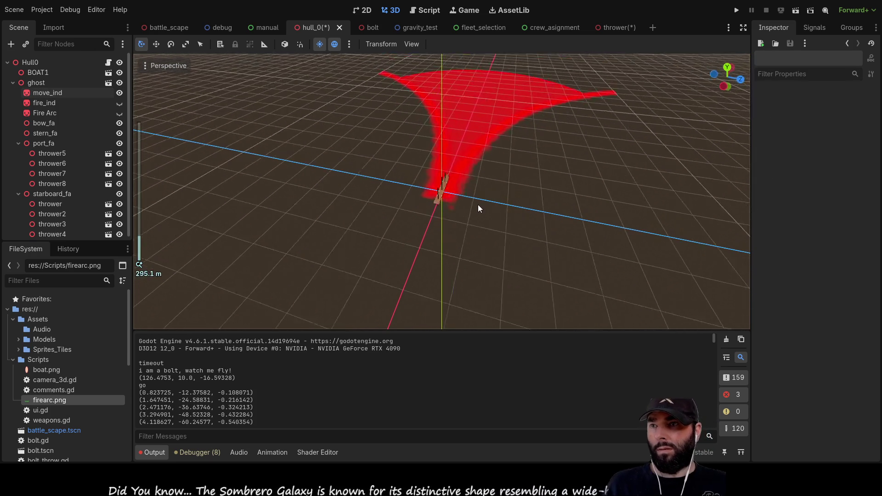
scroll(478, 207, up, 10)
mouse_move(550, 200)
mouse_down()
mouse_move(474, 145)
mouse_move(528, 133)
mouse_up()
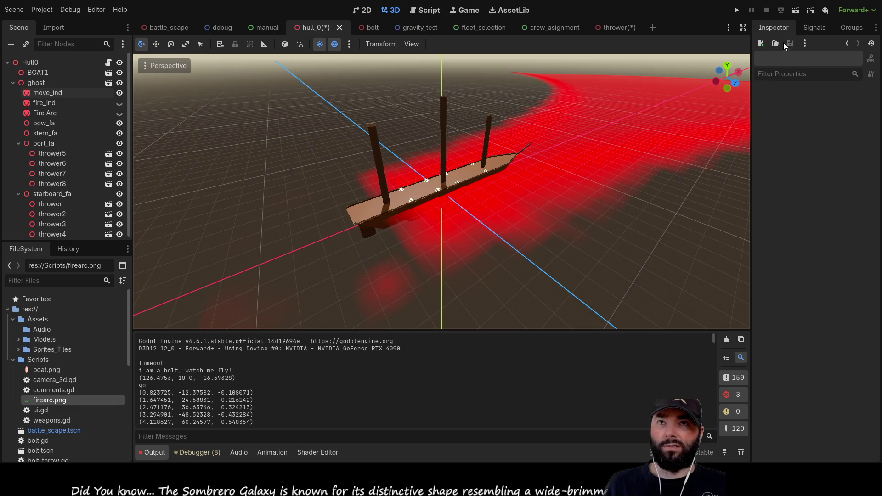
click(154, 27)
mouse_move(531, 119)
mouse_down()
mouse_move(520, 235)
mouse_move(505, 155)
mouse_move(426, 148)
mouse_up()
click(317, 29)
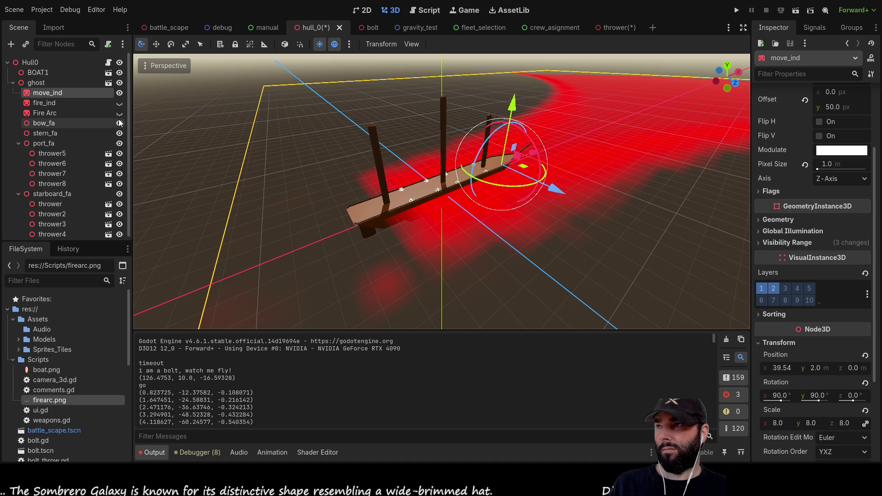
- Hide move_ind, save hull_0, and view the fleet in battle_scape
click(119, 93)
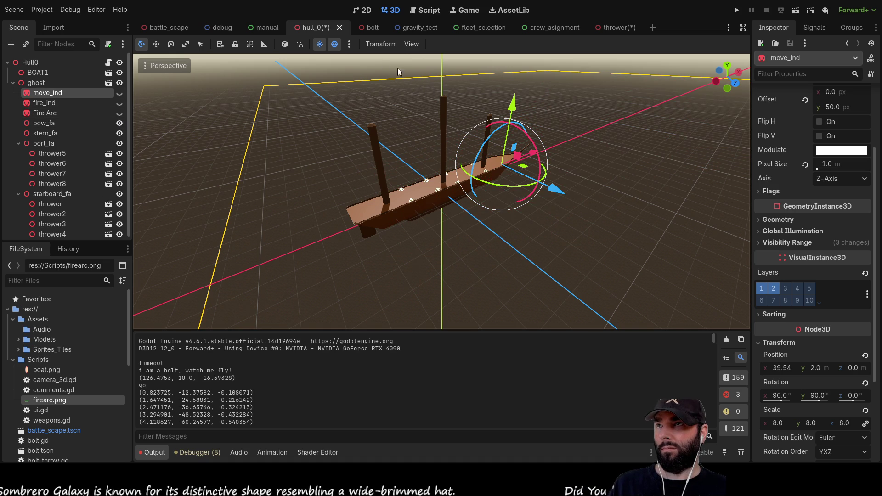
key(ctrl+s)
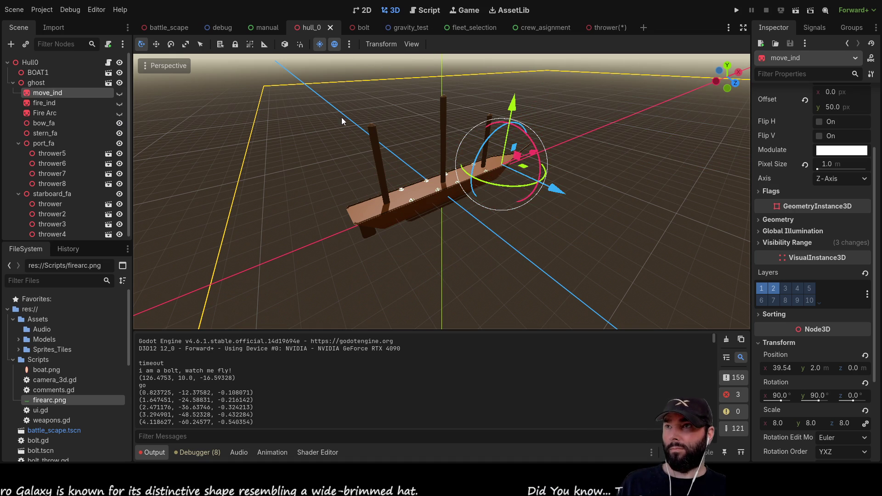
click(170, 27)
mouse_move(556, 149)
mouse_down()
mouse_move(643, 121)
mouse_move(551, 239)
mouse_move(571, 233)
mouse_up()
scroll(551, 239, up, 2)
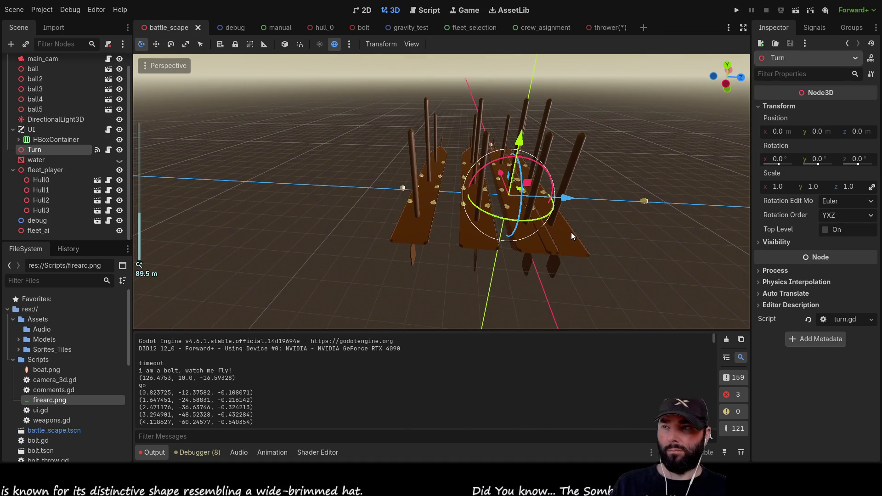
- Move Hull0 left, Hull1 right and Hull2 slightly right along X, then run the scene
click(45, 180)
mouse_move(566, 199)
mouse_down()
mouse_move(605, 197)
mouse_move(345, 197)
mouse_up()
click(48, 190)
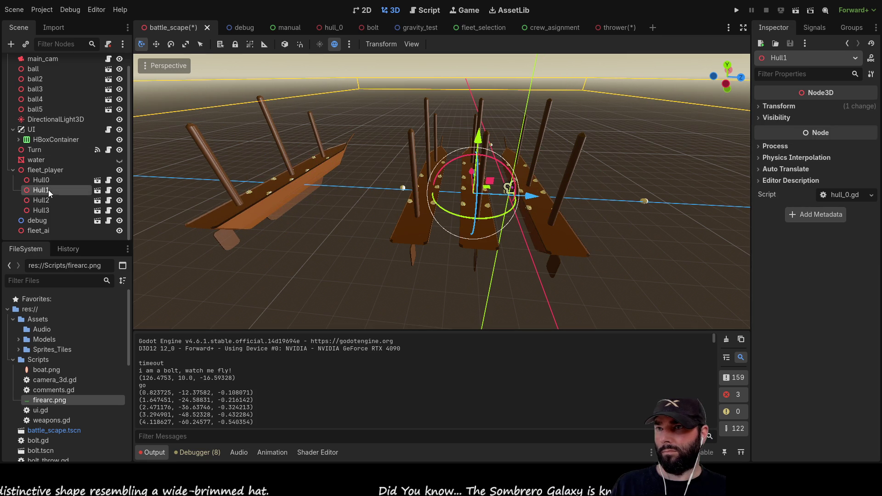
drag(530, 197, 772, 198)
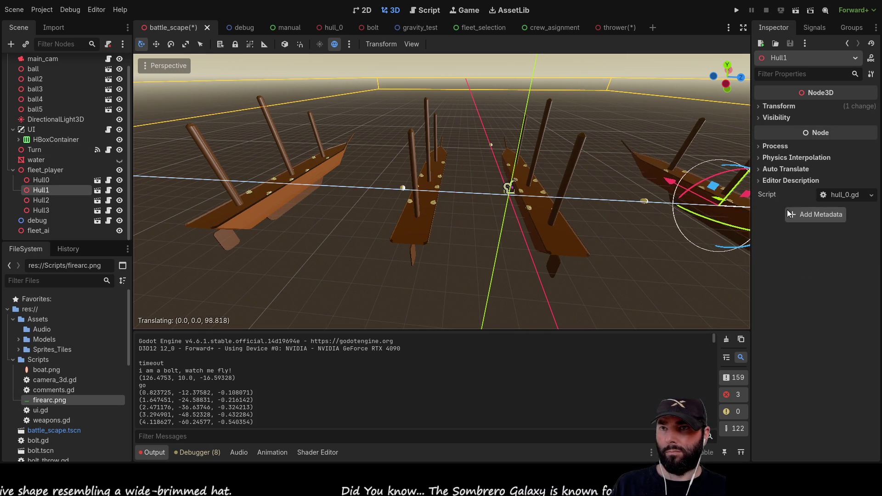
click(42, 200)
scroll(515, 208, down, 4)
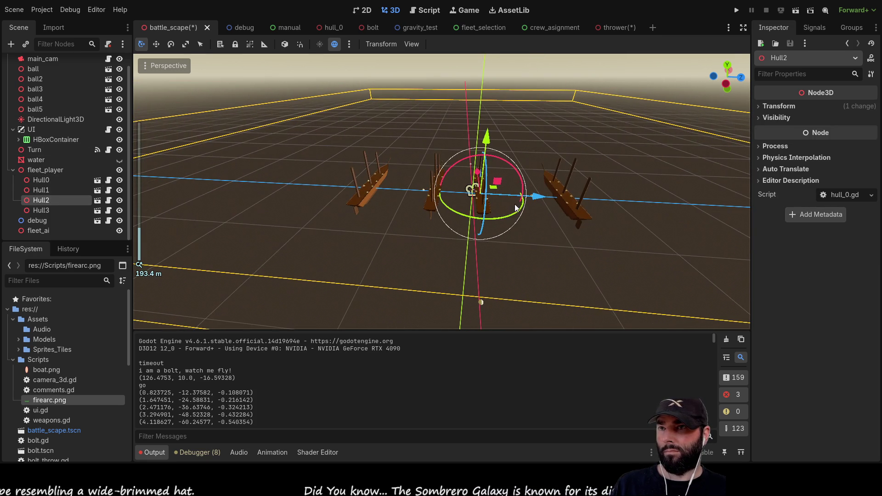
drag(533, 196, 546, 197)
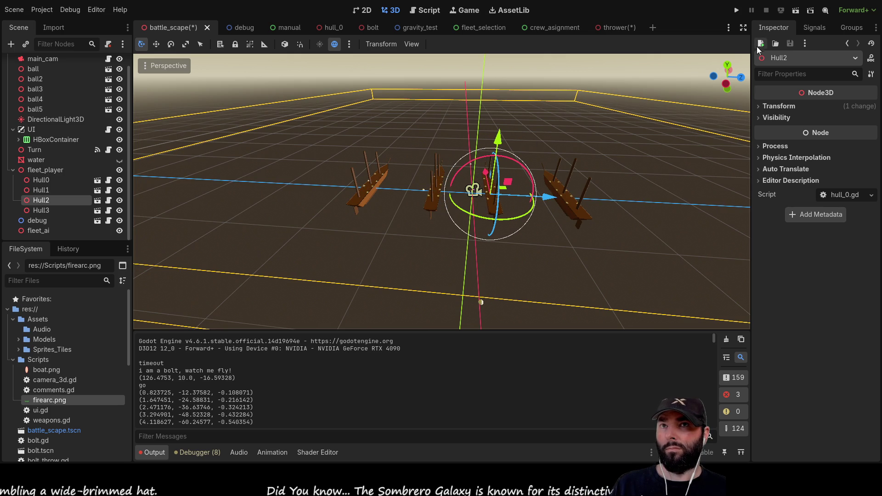
click(801, 10)
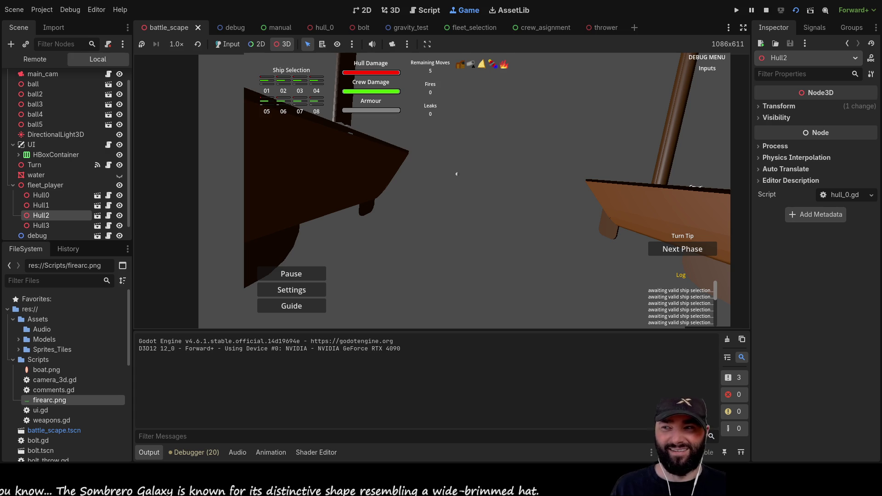
- Review the 20 errors in the Debugger, then go back to the Output log
click(197, 452)
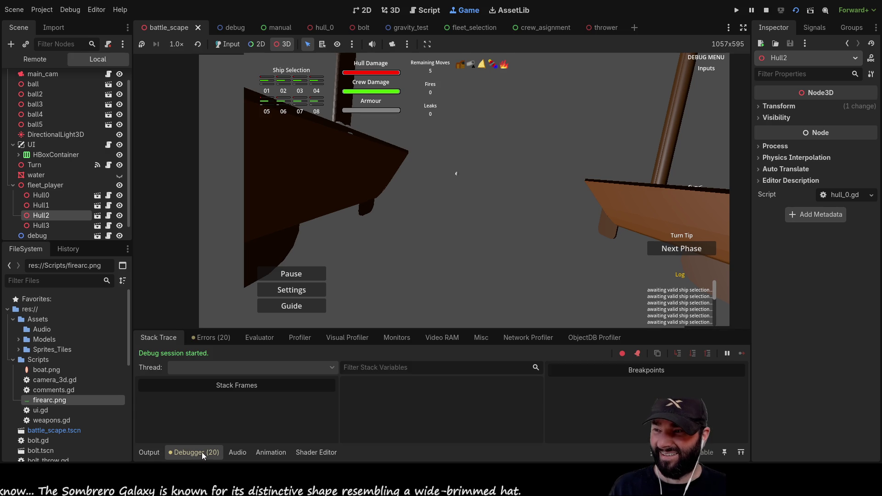
click(210, 338)
scroll(311, 395, down, 5)
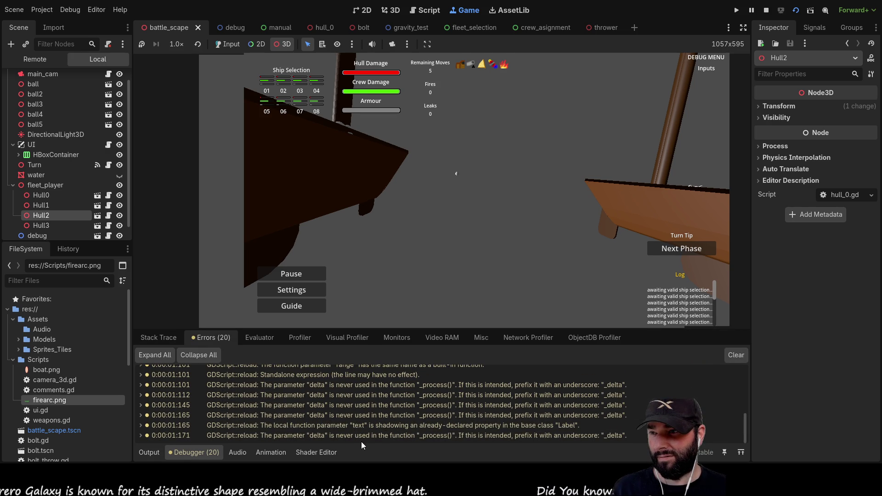
click(148, 452)
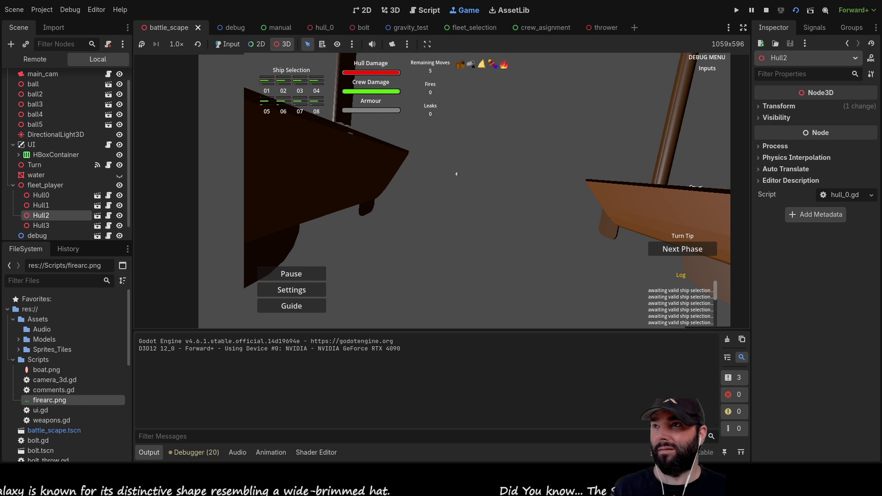
- Pass input to the running game and test the W and A camera keys
click(228, 44)
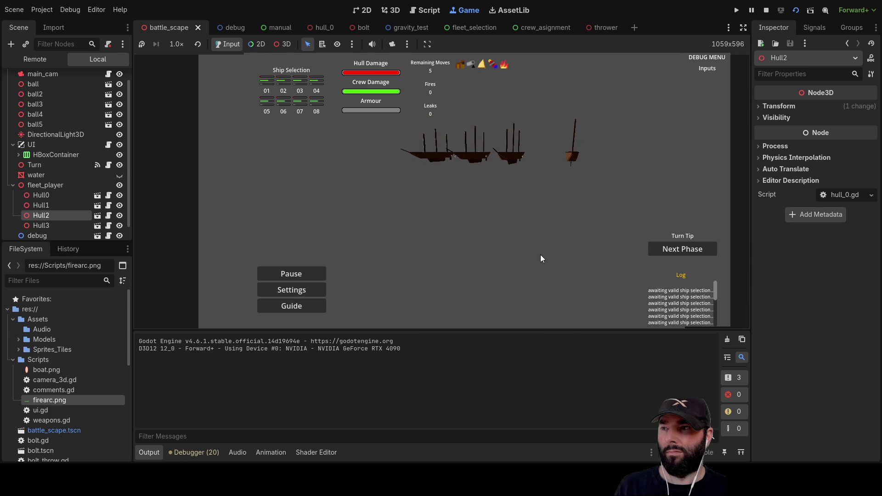
key(w)
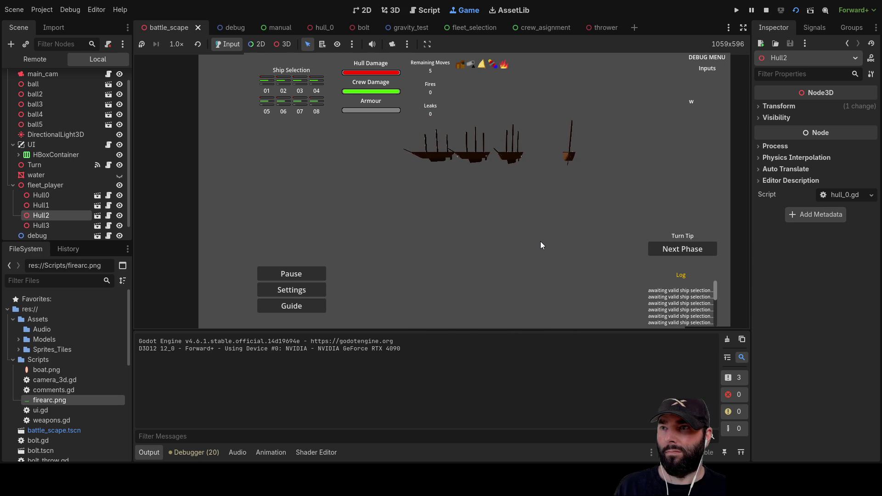
key(a)
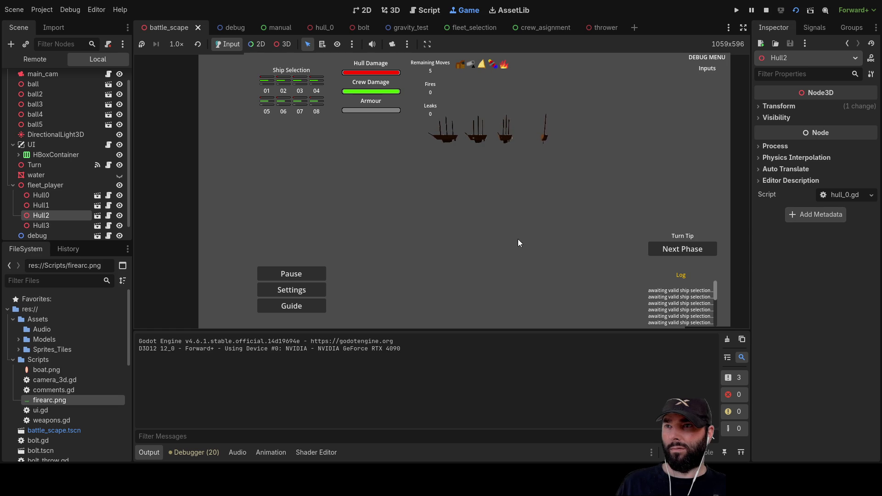
scroll(518, 197, up, 3)
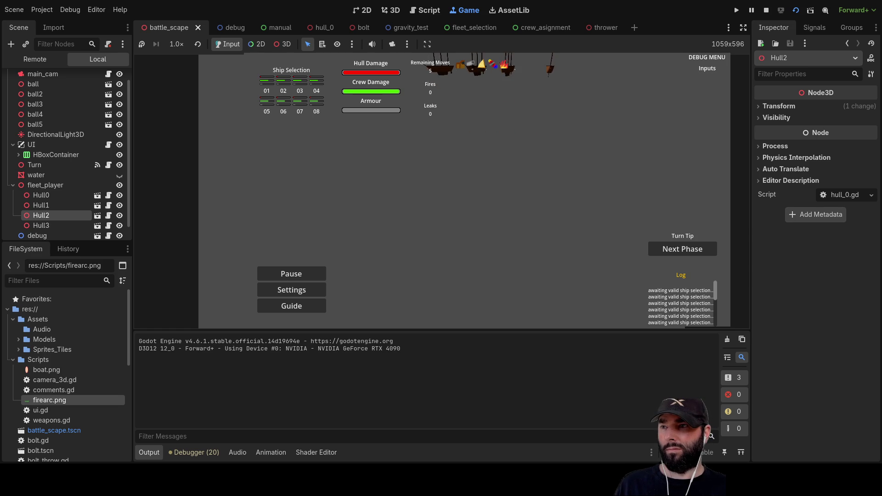
key(w)
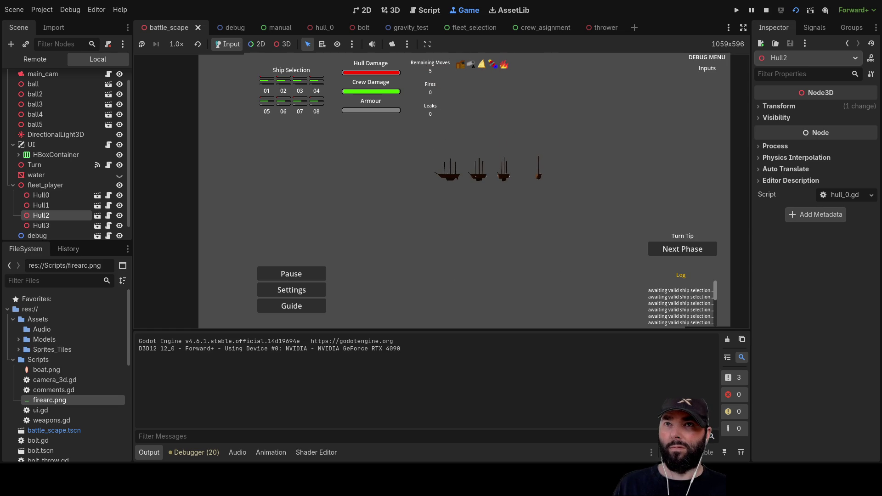
- Restart the scene, move the camera with S, W, A, and pick ship 02
click(765, 9)
click(797, 12)
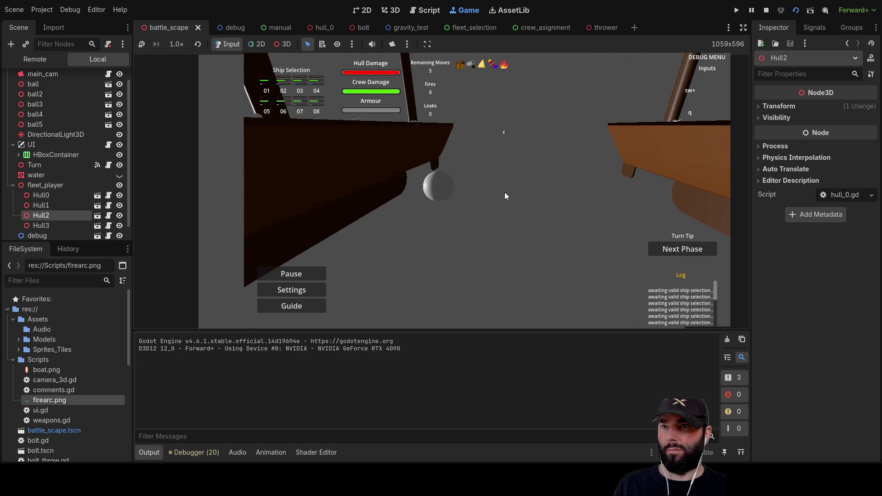
key(s)
key(w)
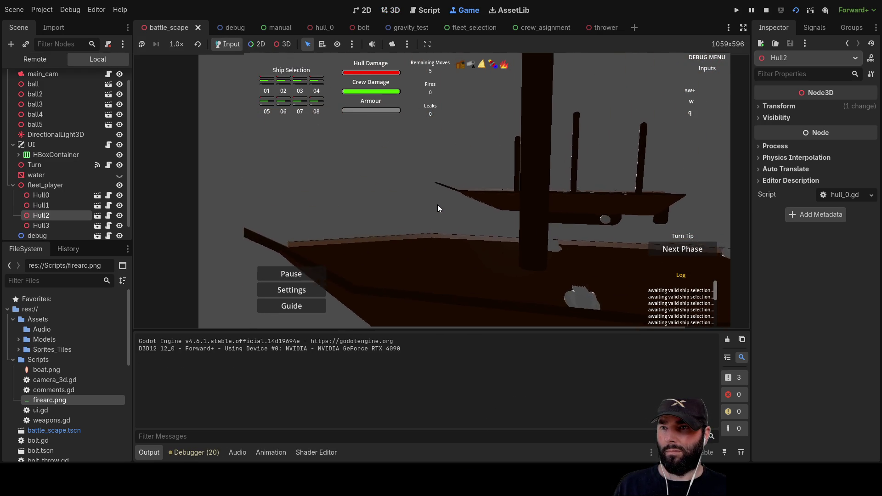
key(a)
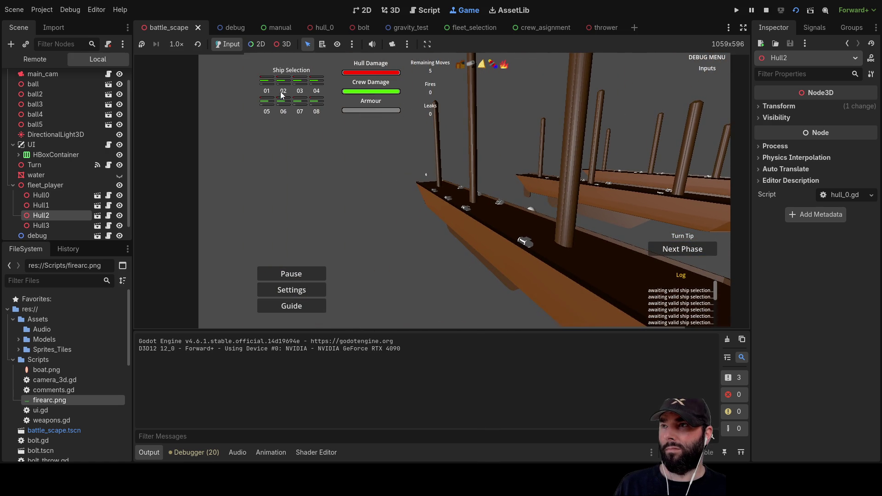
click(269, 82)
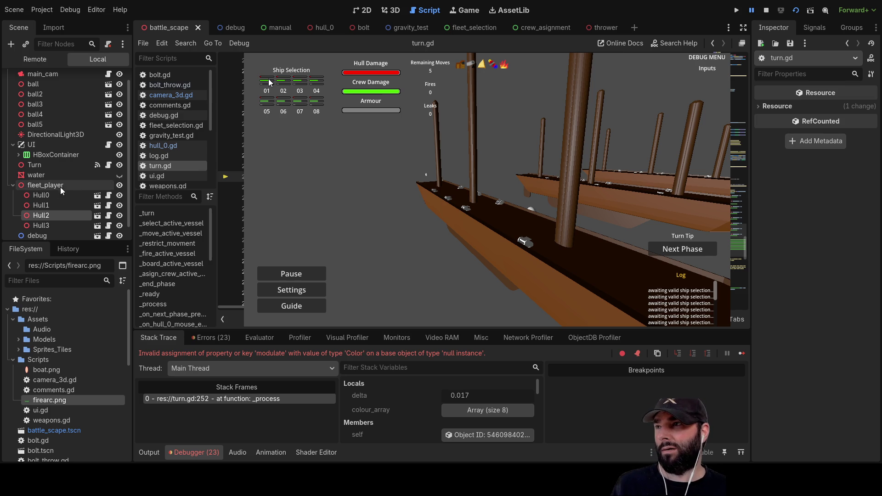
- Rename the hull_0 scene's root node to hull0
click(50, 195)
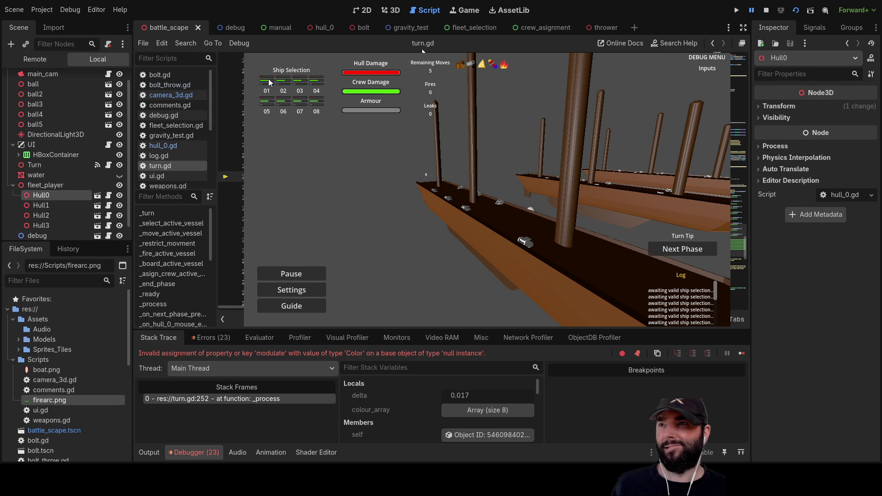
click(320, 29)
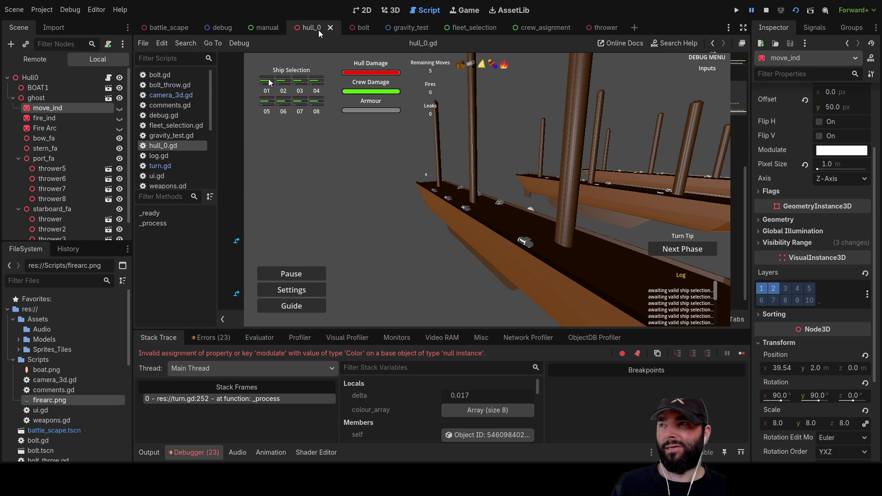
click(29, 79)
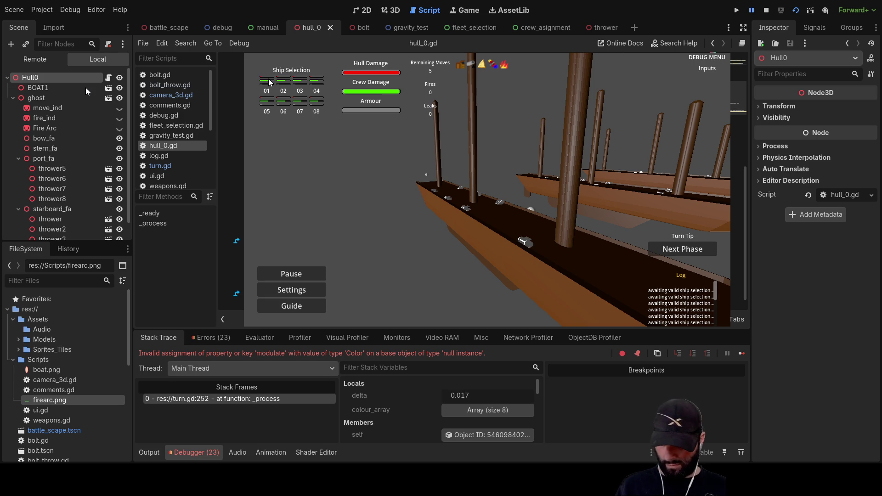
key(F2)
text(hull0)
key(Return)
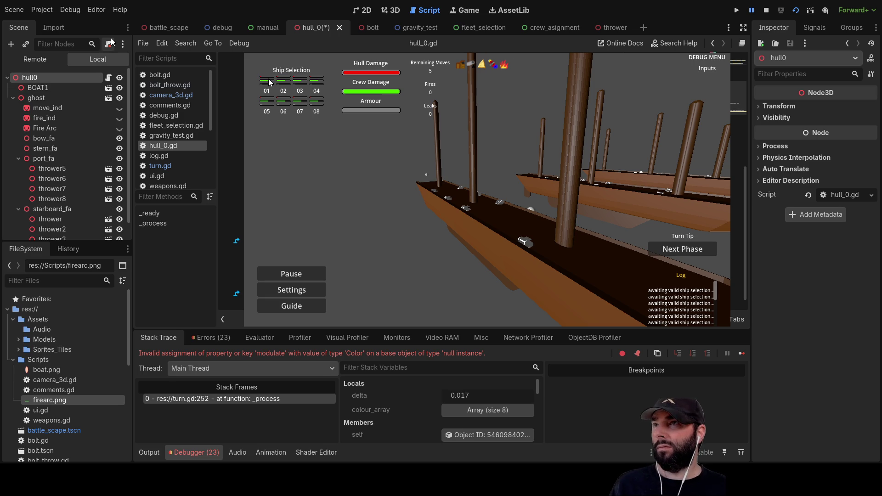
- Return to battle_scape and stop the running game
click(161, 32)
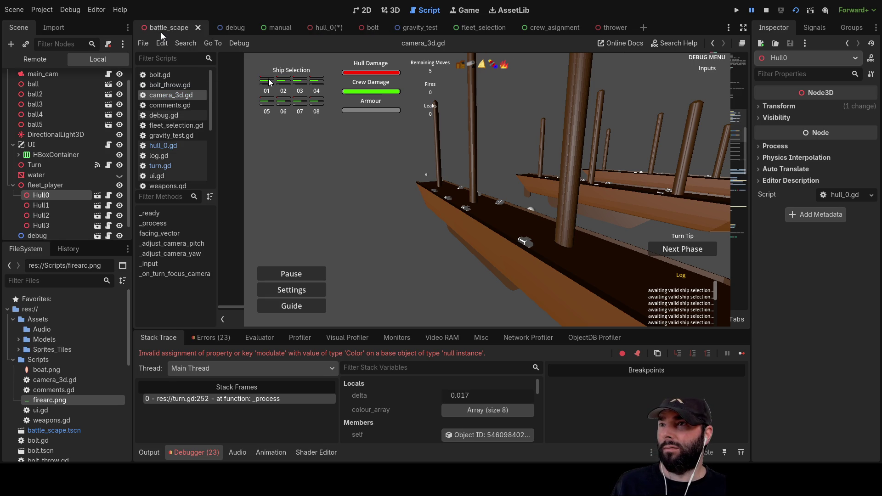
click(766, 10)
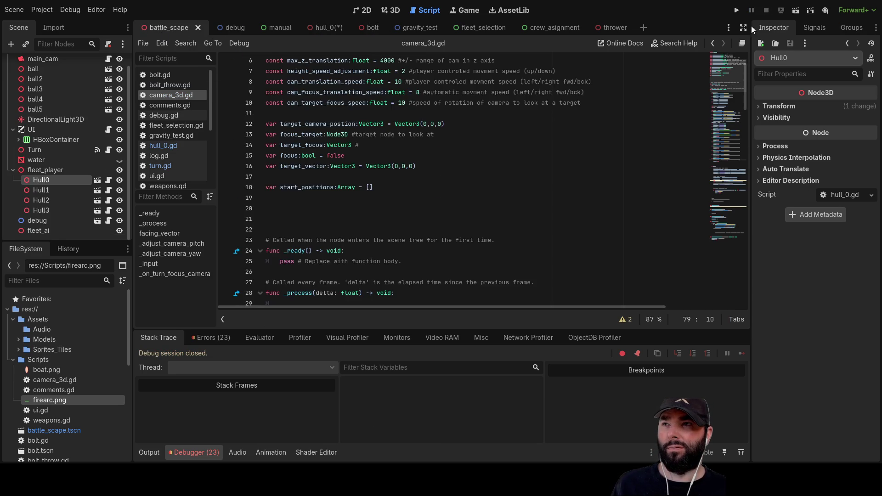
scroll(397, 198, down, 20)
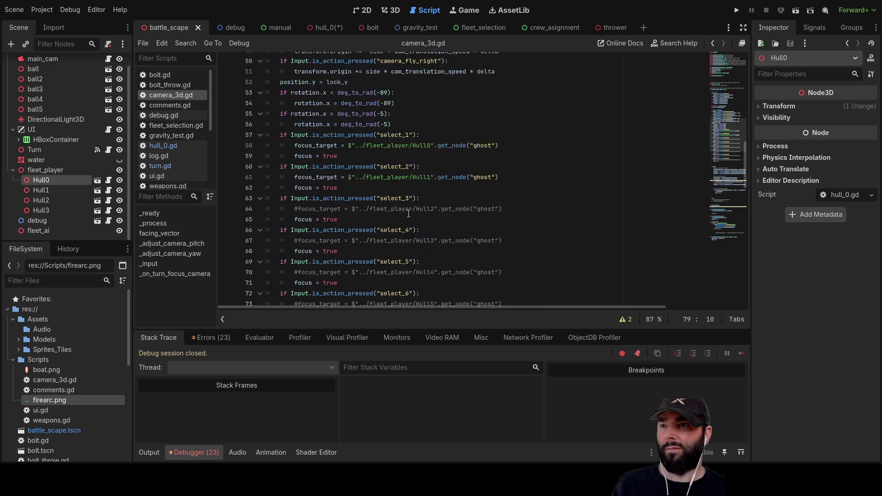
- Run the scene, pick a ship from the selection panel, then stop the game
scroll(408, 213, down, 7)
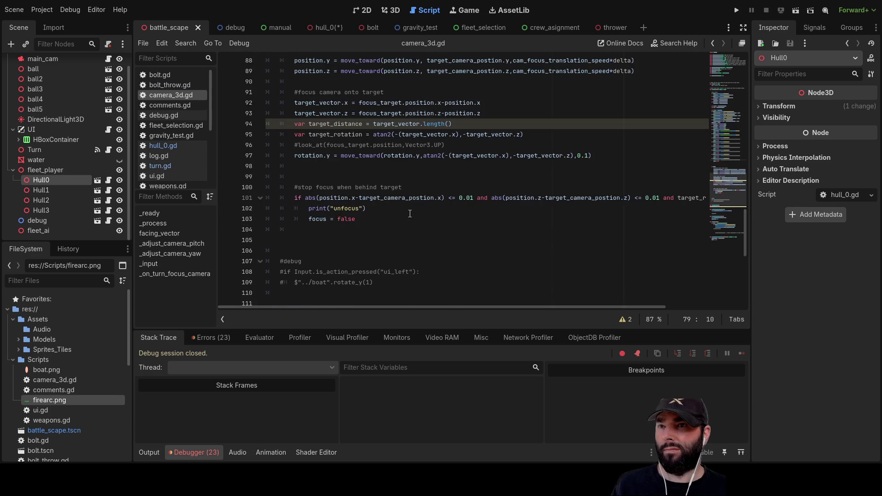
click(798, 10)
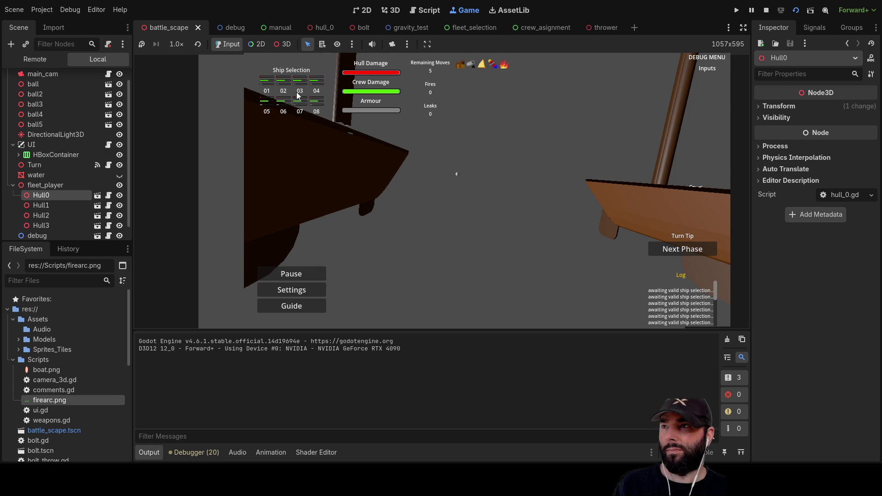
click(267, 83)
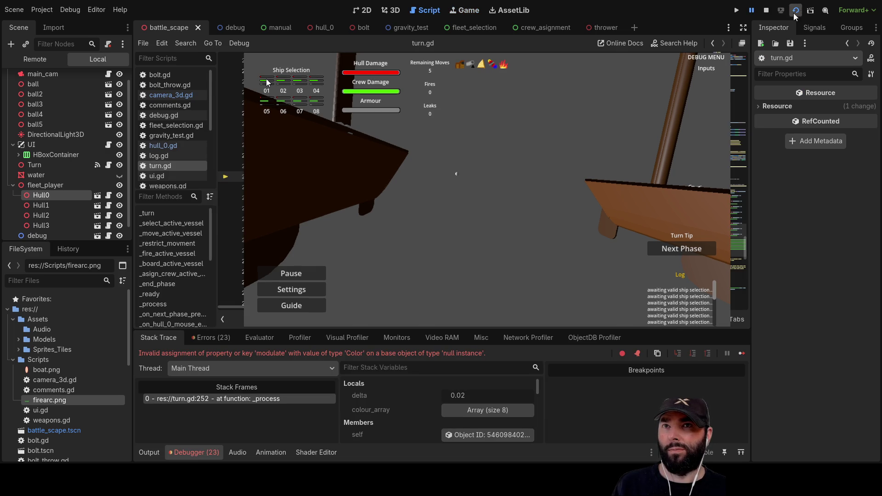
click(767, 10)
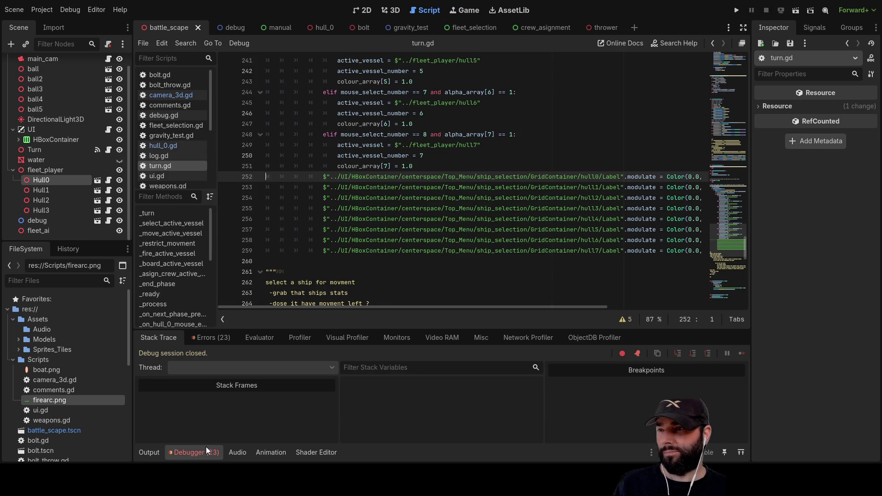
- Review the error list and jump to the turn.gd:221 node-not-found error
click(159, 454)
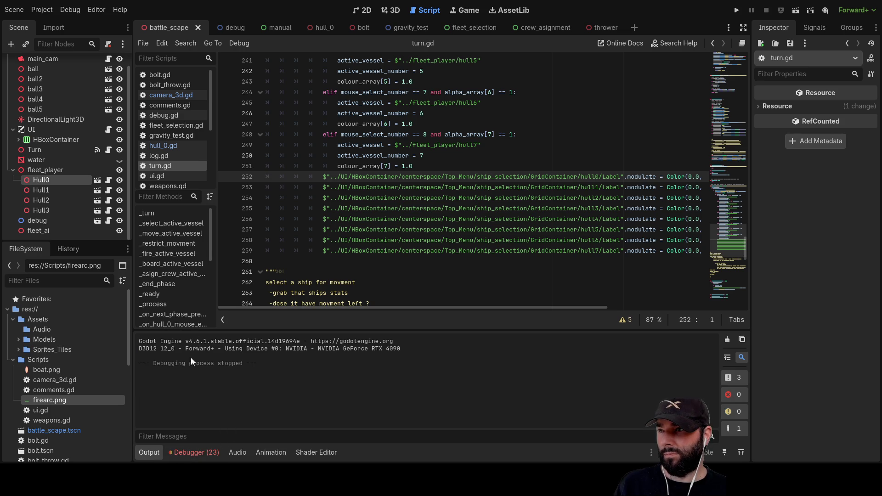
click(195, 452)
click(210, 338)
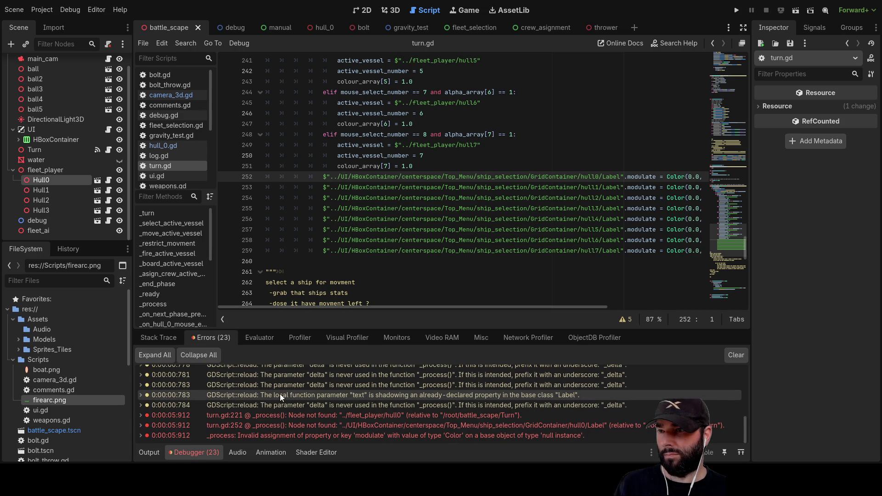
double_click(271, 414)
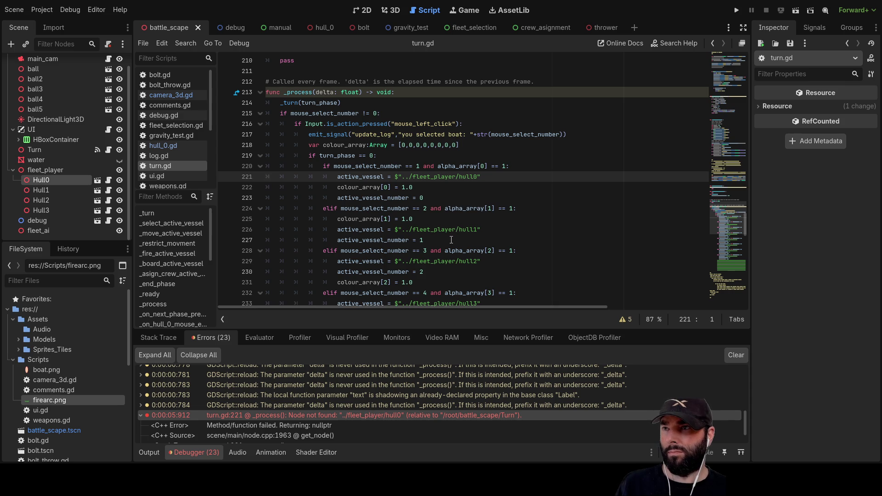
- Compare turn.gd line 221's ../fleet_player/hull0 path with the Hull0 node in the Scene dock
scroll(451, 240, up, 3)
scroll(460, 207, down, 3)
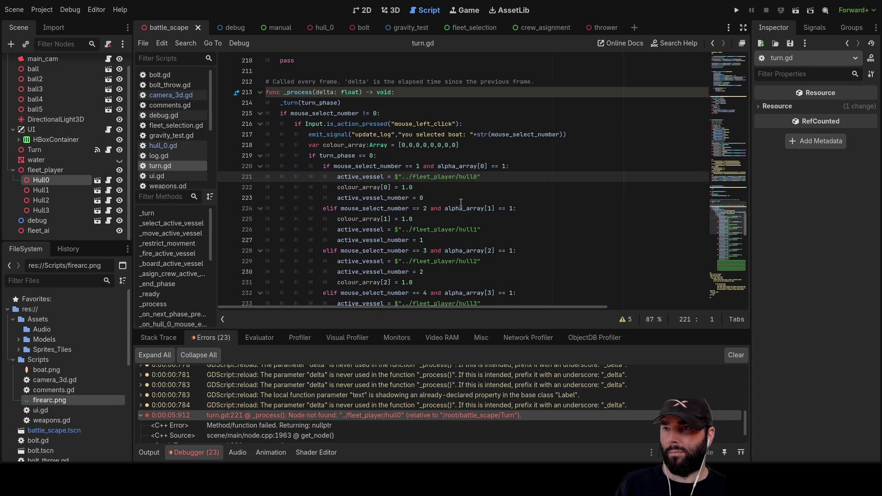
click(41, 180)
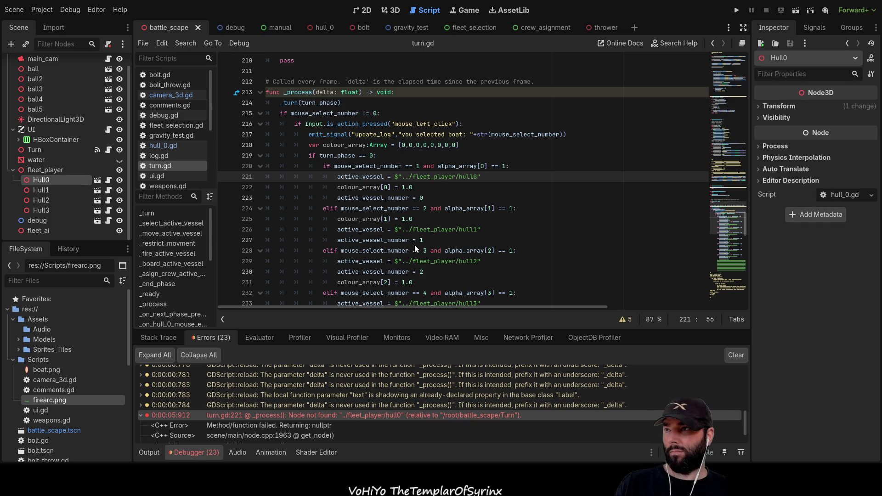
- Delete the Hull0, Hull1, Hull2 and Hull3 nodes from fleet_player
key(Delete)
click(40, 192)
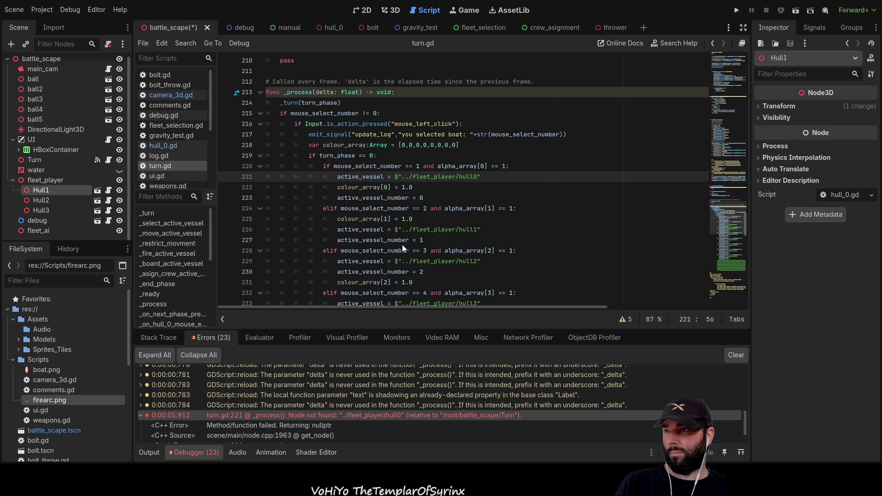
key(Delete)
click(55, 193)
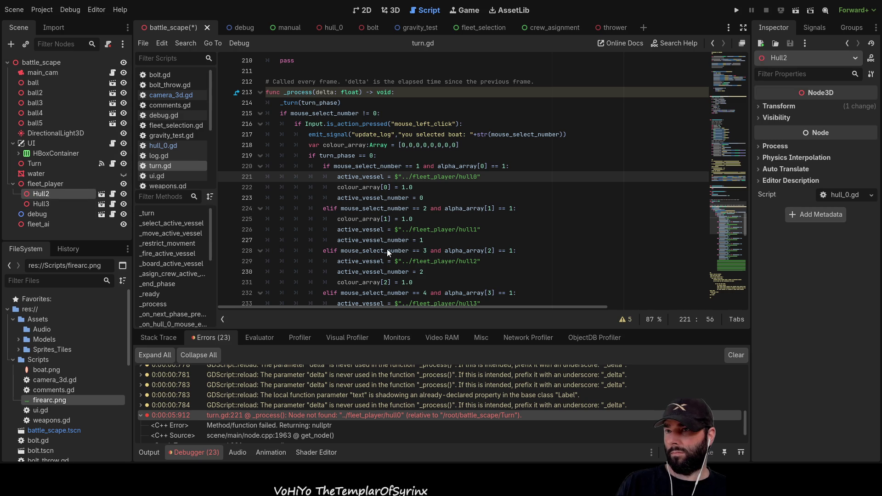
key(Delete)
click(42, 194)
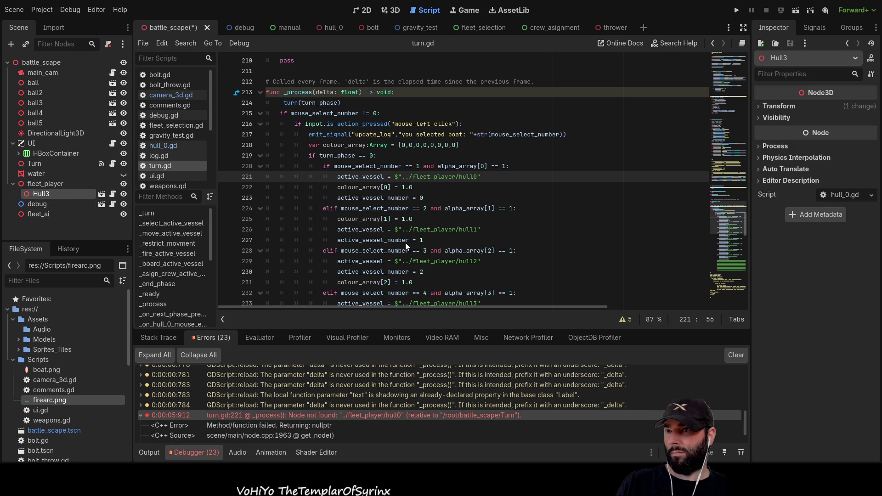
key(Delete)
click(56, 186)
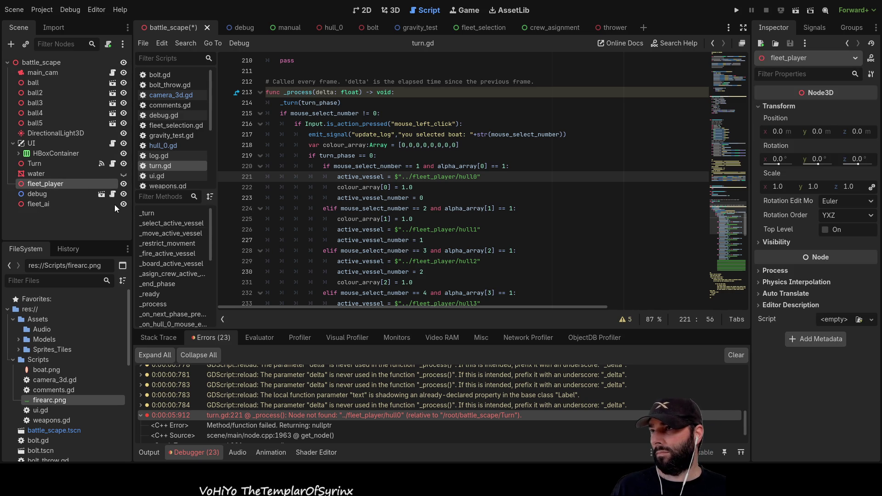
- Put the ships back under fleet_player as lowercase hull0, hull1, hull2 and hull3
key(ctrl+z)
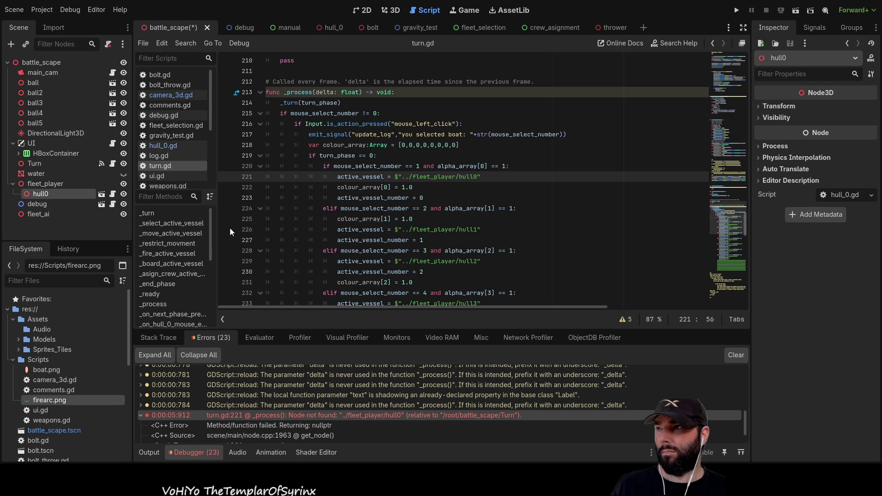
click(36, 186)
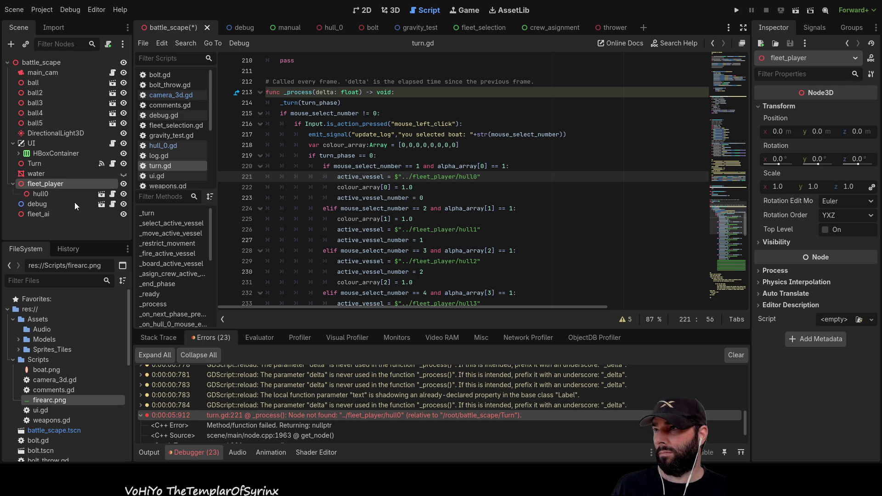
key(ctrl+z)
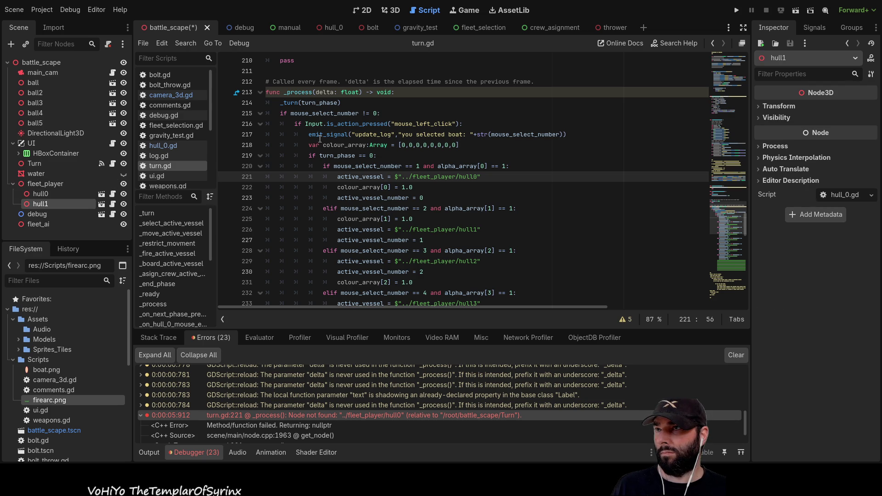
click(40, 183)
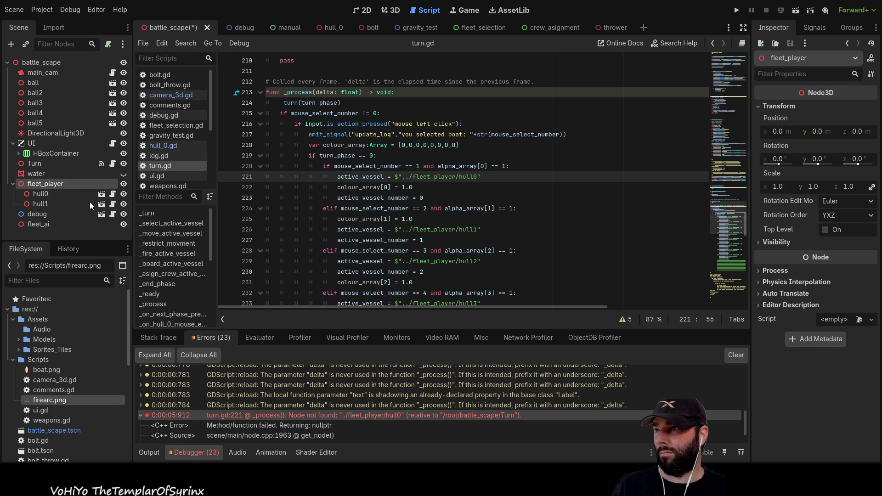
key(ctrl+z)
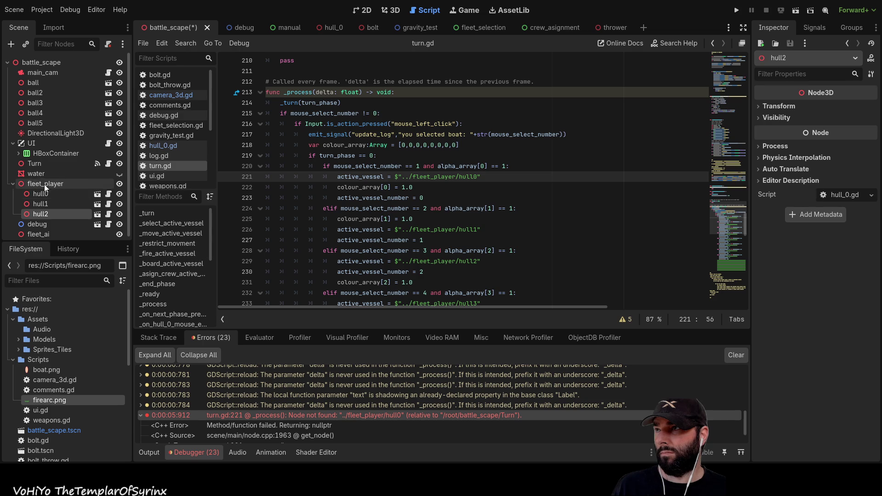
click(35, 183)
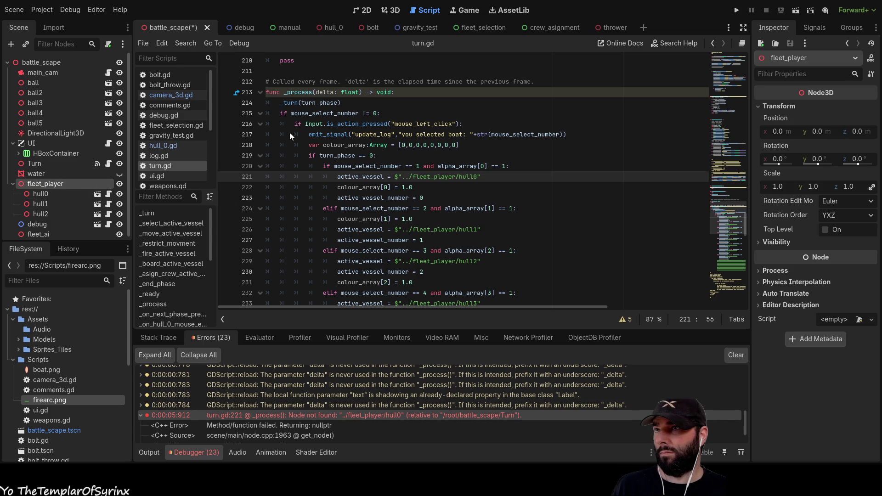
key(ctrl+z)
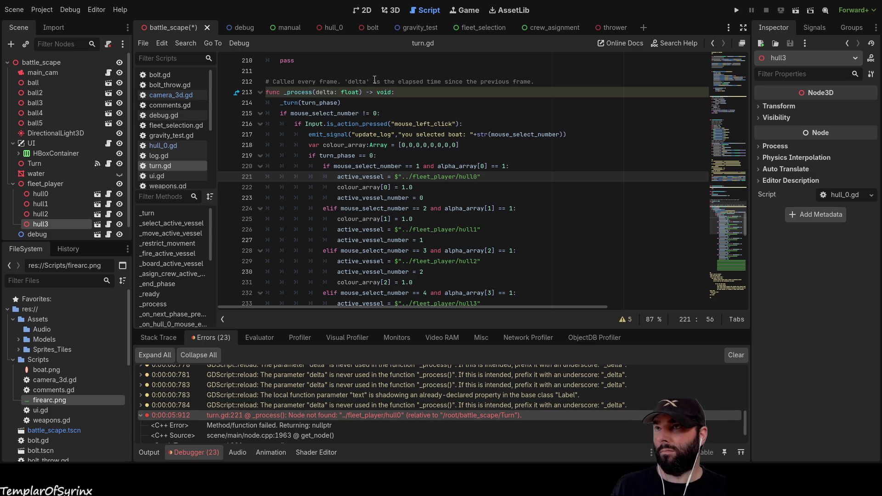
click(391, 10)
scroll(518, 192, up, 3)
key(Up)
key(Up)
key(Up)
- Spread hull0, hull1 and hull3 left and hull2 right along the Z axis
drag(523, 194, 333, 190)
click(473, 202)
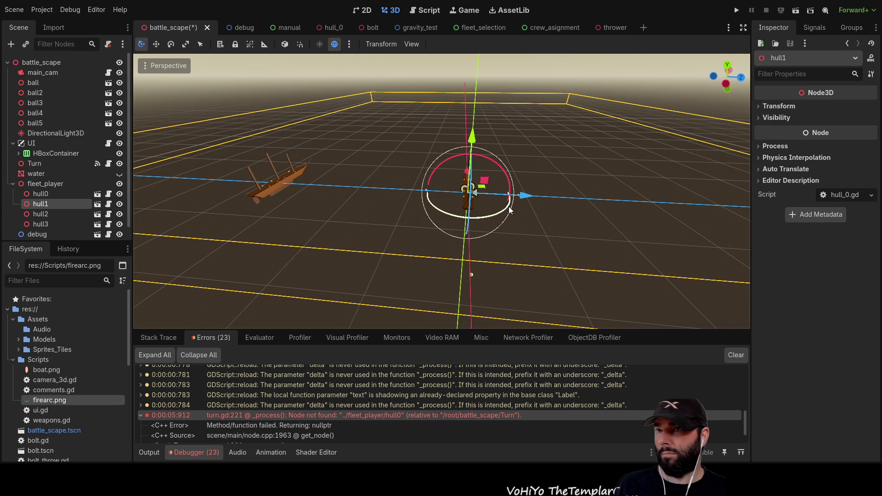
drag(526, 197, 406, 194)
click(57, 214)
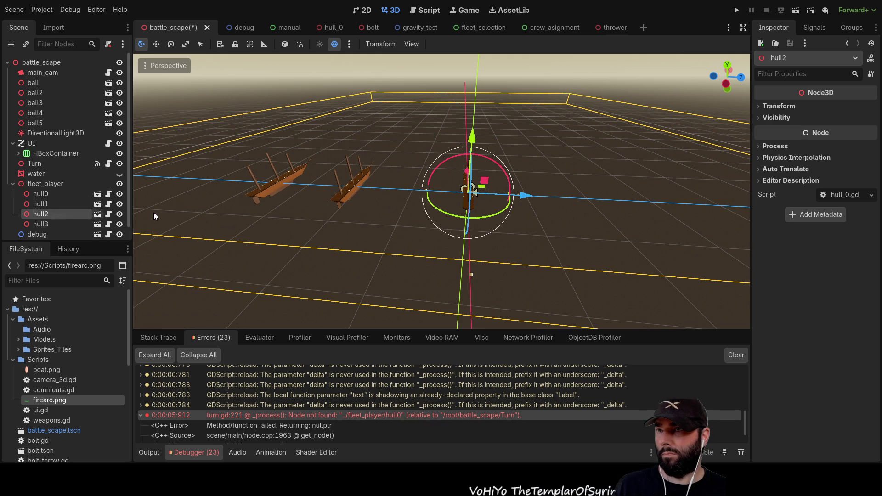
mouse_move(542, 200)
mouse_down()
mouse_move(611, 193)
mouse_move(647, 201)
mouse_up()
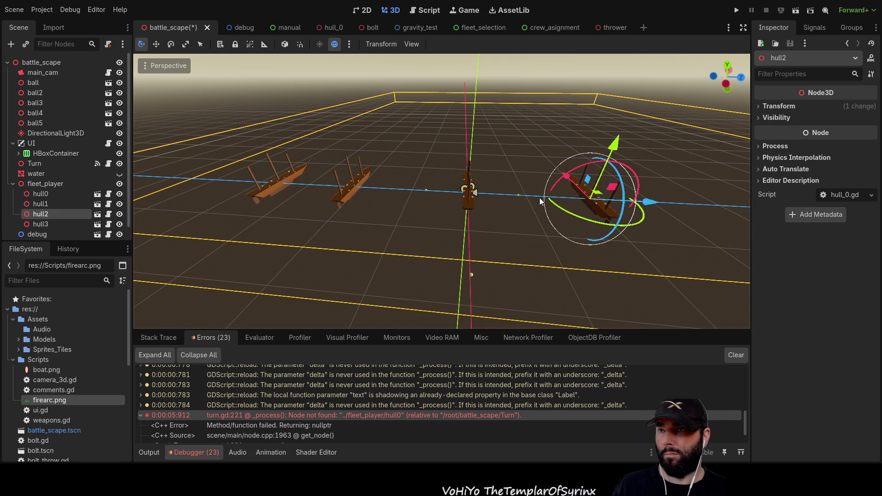
click(52, 224)
drag(523, 195, 473, 197)
- Orbit to view the spread-out ships and run the current scene
click(537, 238)
mouse_move(537, 237)
mouse_down()
mouse_move(379, 198)
mouse_move(606, 90)
mouse_up()
click(796, 11)
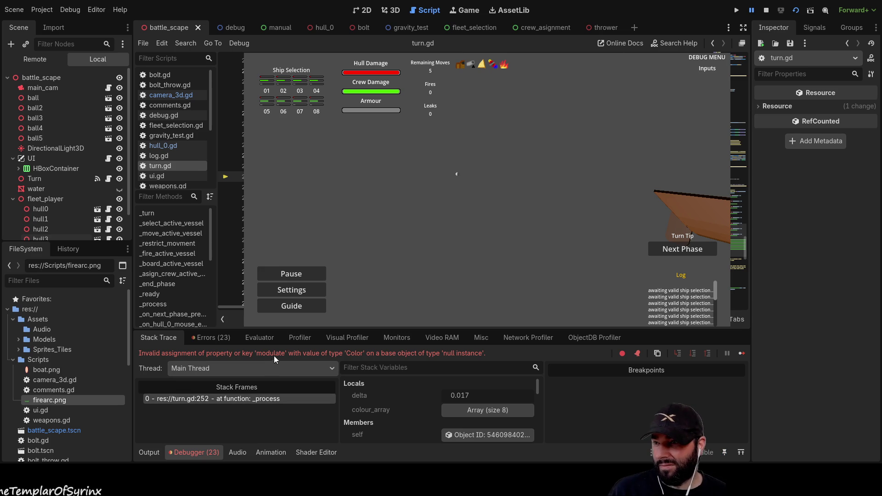
- Examine the 0:00:00.870 and 0:00:09.613 node-not-found errors, then restart the scene
click(209, 343)
scroll(305, 390, down, 2)
click(314, 415)
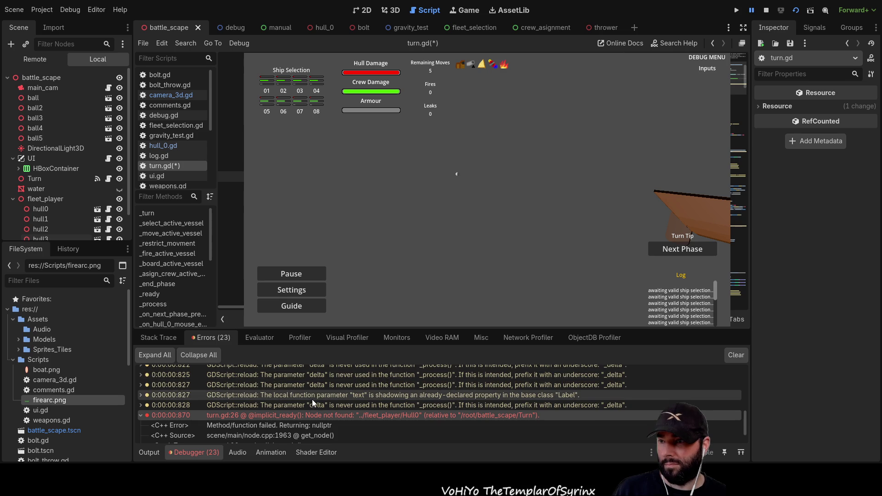
scroll(312, 400, down, 2)
click(312, 426)
double_click(312, 426)
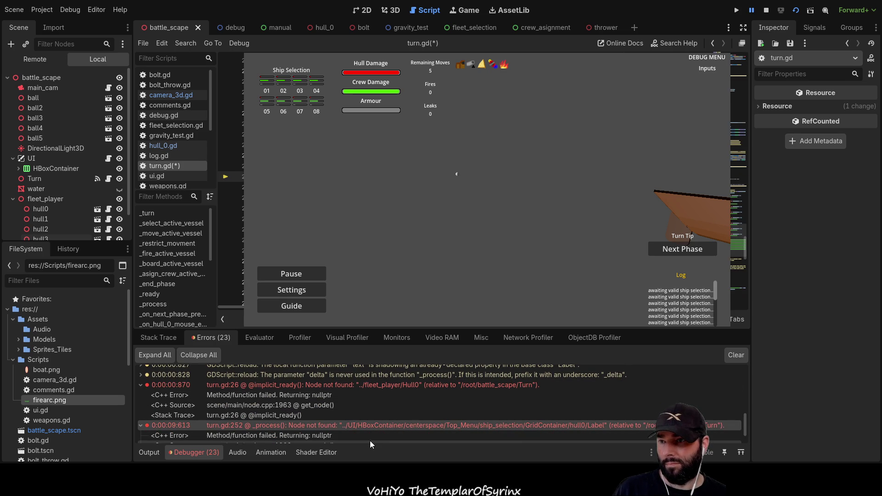
click(767, 12)
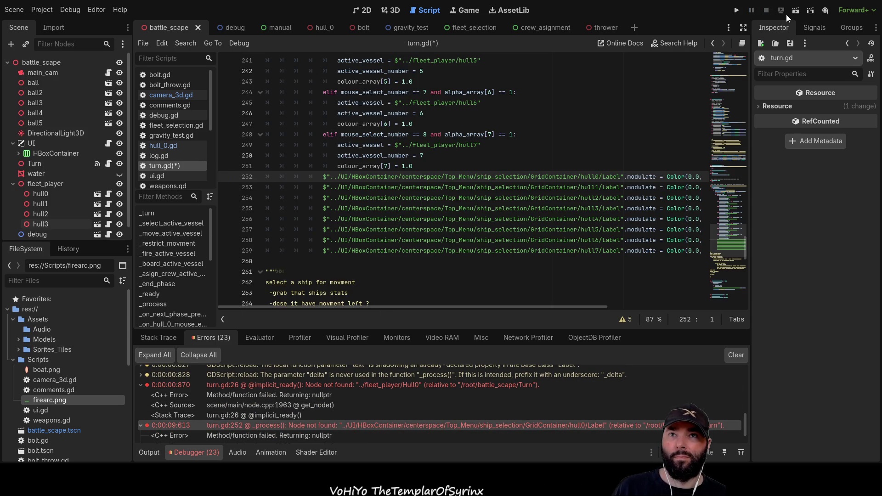
click(796, 12)
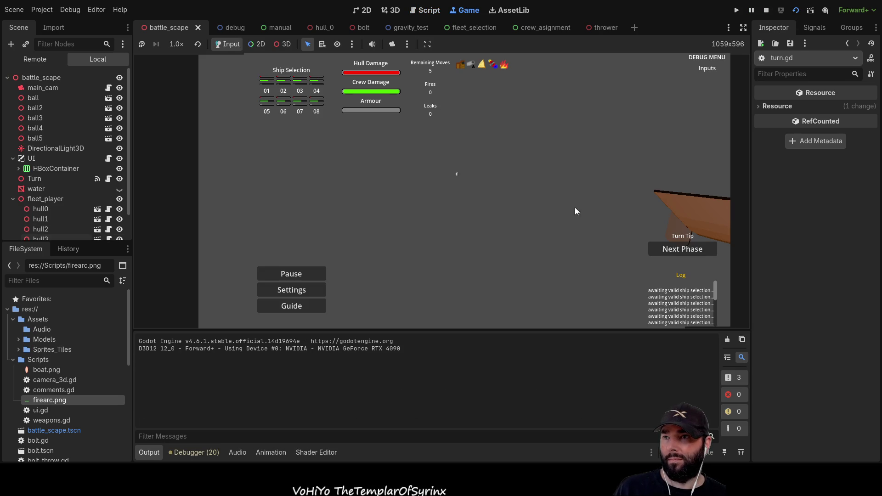
- Rotate the game camera with Q, check the get_node error, and relaunch the scene
key(q)
scroll(496, 160, up, 2)
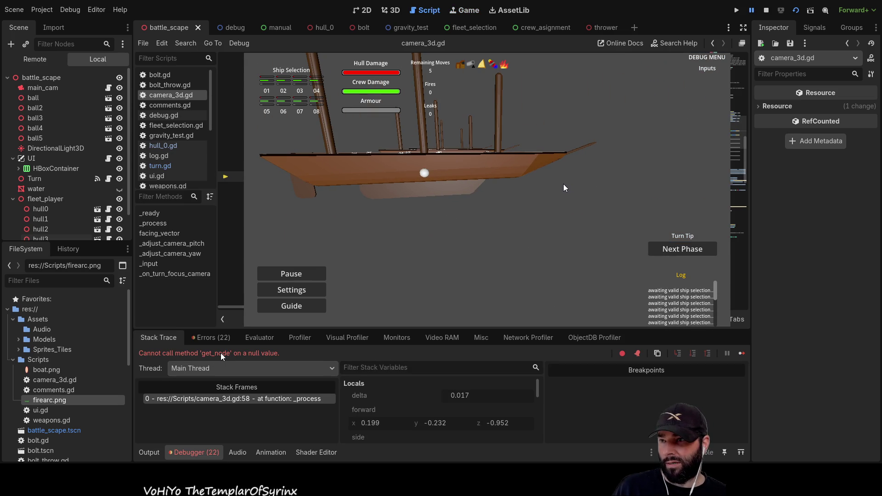
double_click(215, 353)
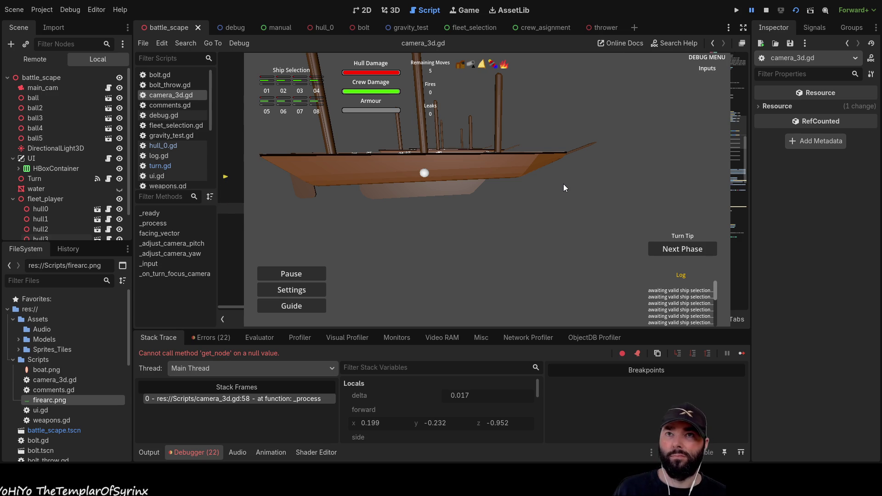
click(796, 10)
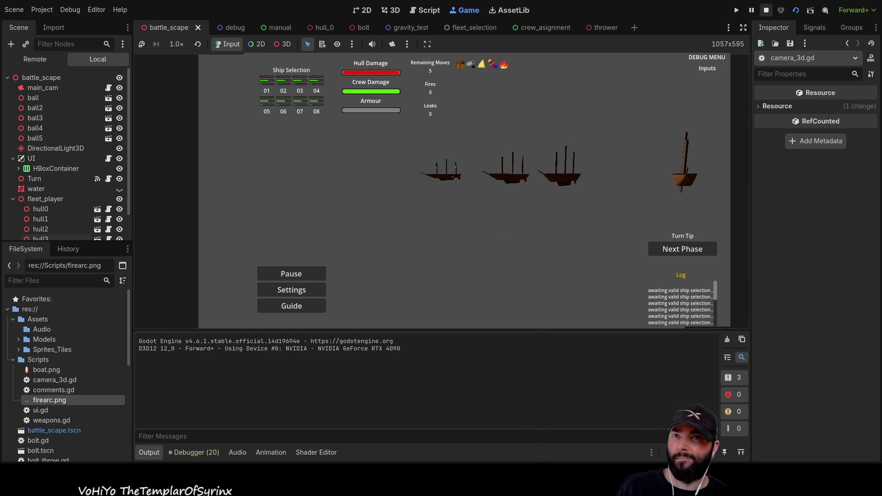
- Stop the running game and scroll through camera_3d.gd to review it
key(F8)
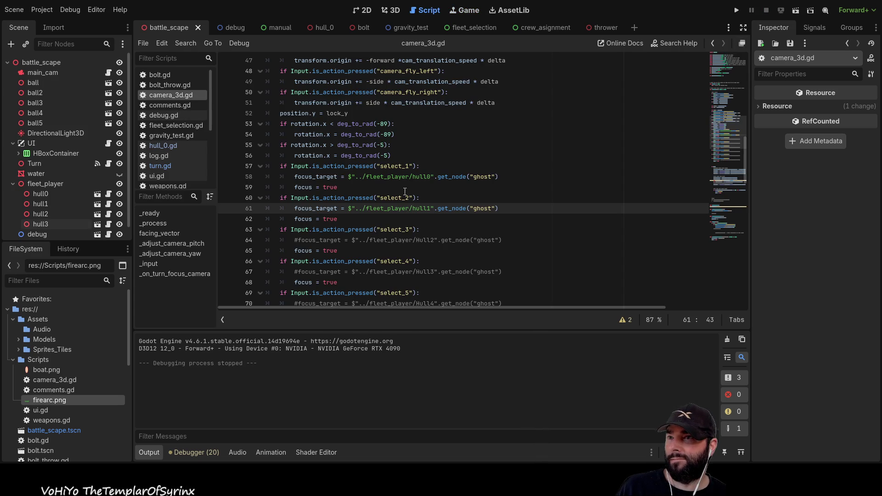
scroll(453, 223, up, 10)
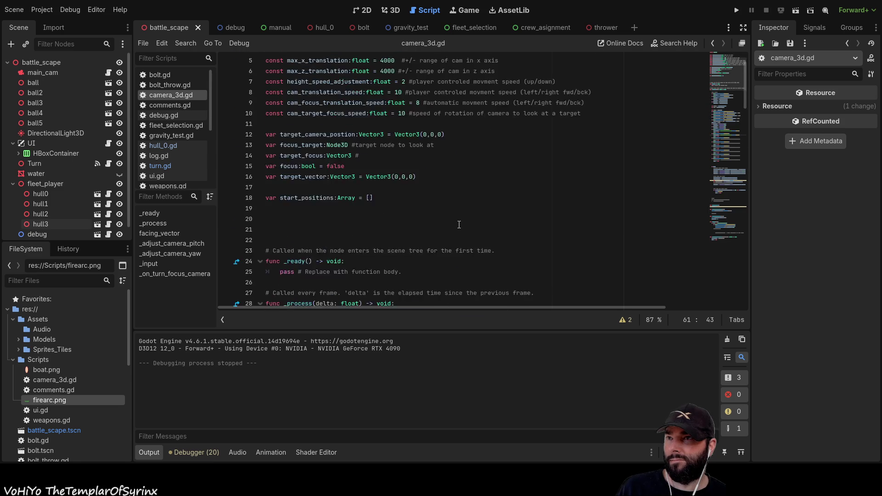
scroll(464, 224, down, 20)
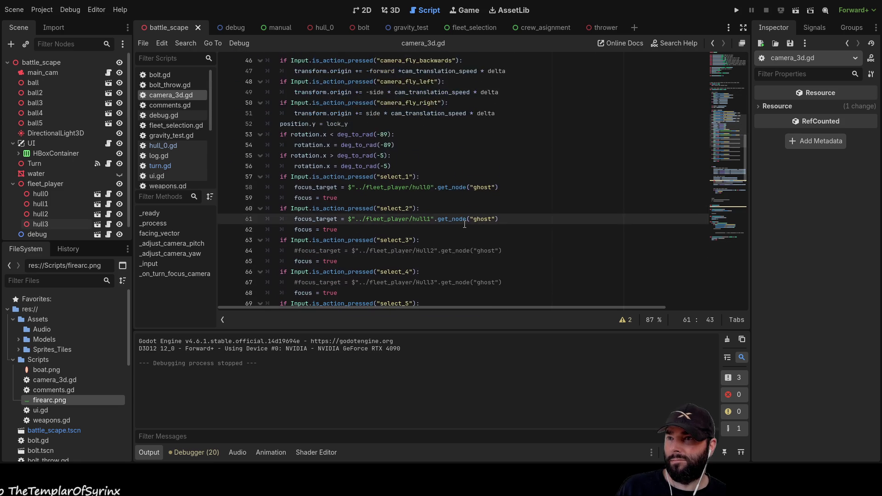
scroll(465, 224, down, 12)
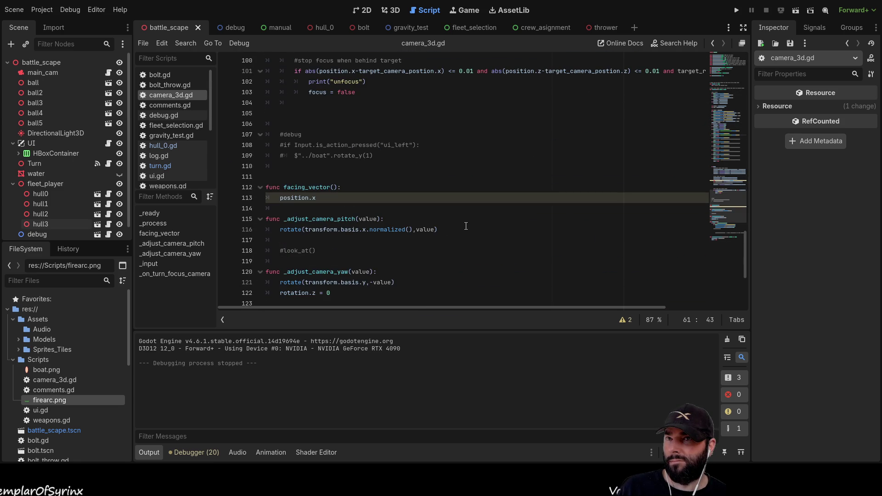
scroll(467, 227, up, 20)
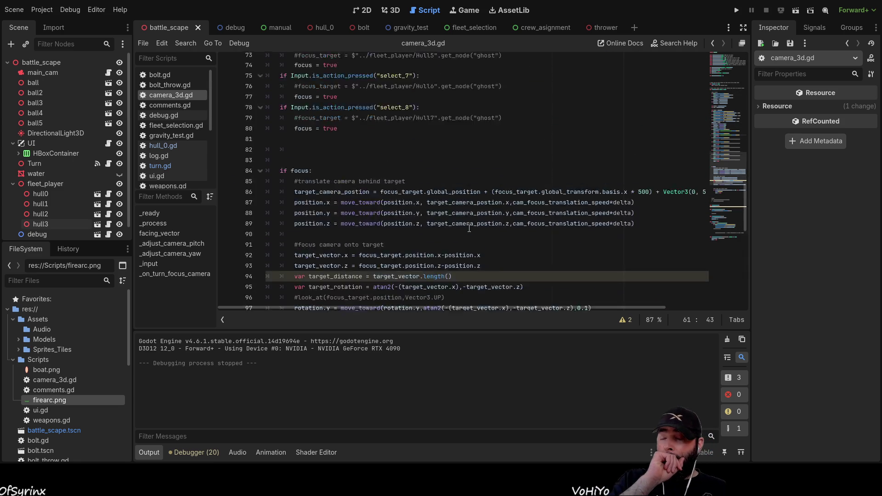
scroll(467, 227, up, 5)
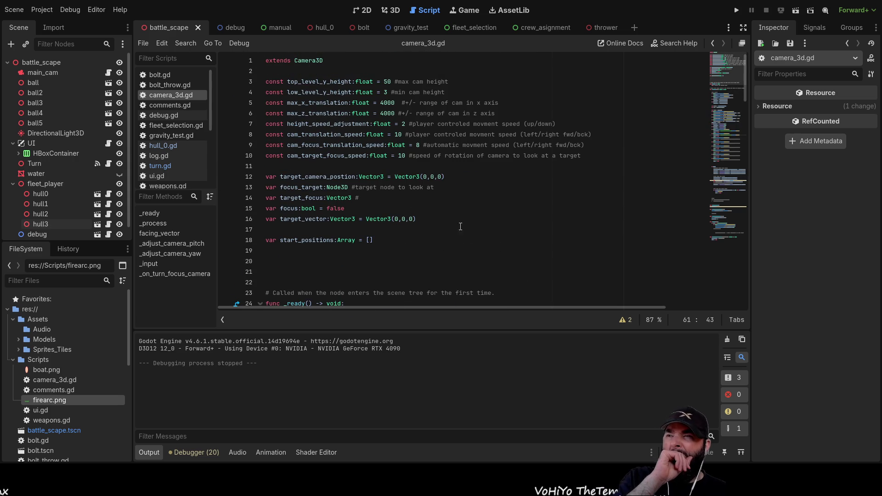
scroll(377, 190, down, 9)
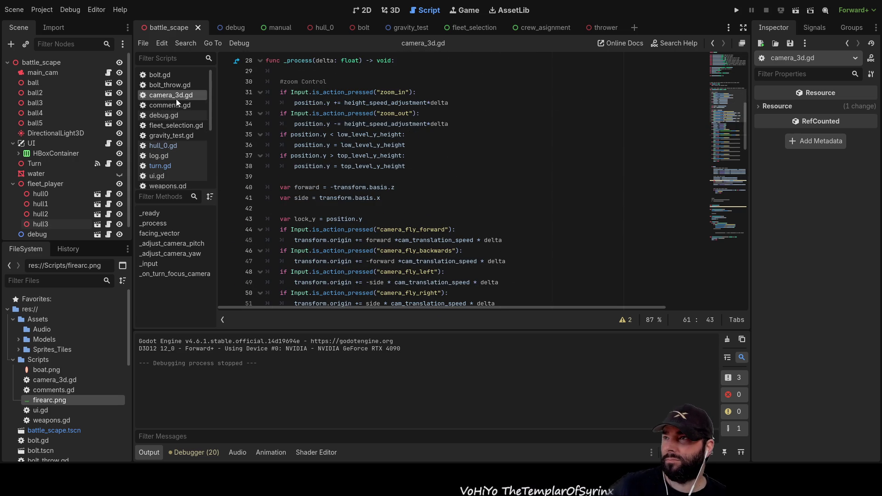
- Open turn.gd, check the hull0 selection branch at lines 220-221, and run the project
click(160, 166)
scroll(427, 198, down, 5)
scroll(432, 212, up, 10)
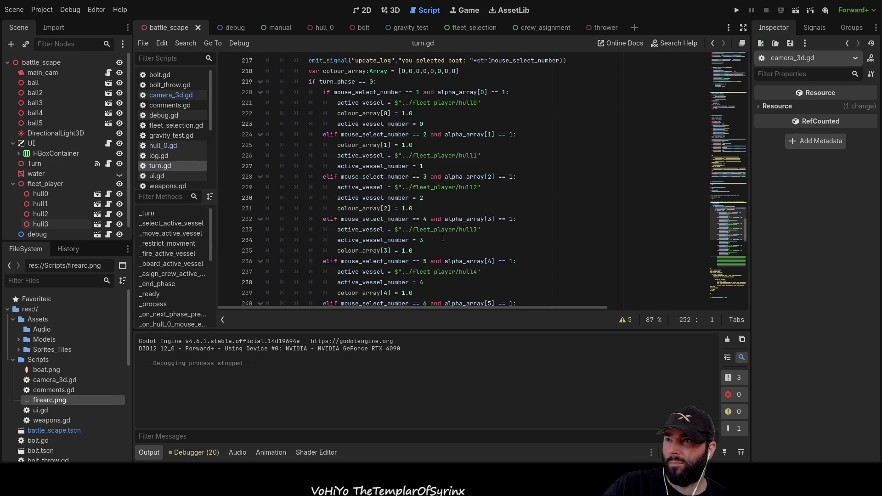
scroll(442, 238, up, 3)
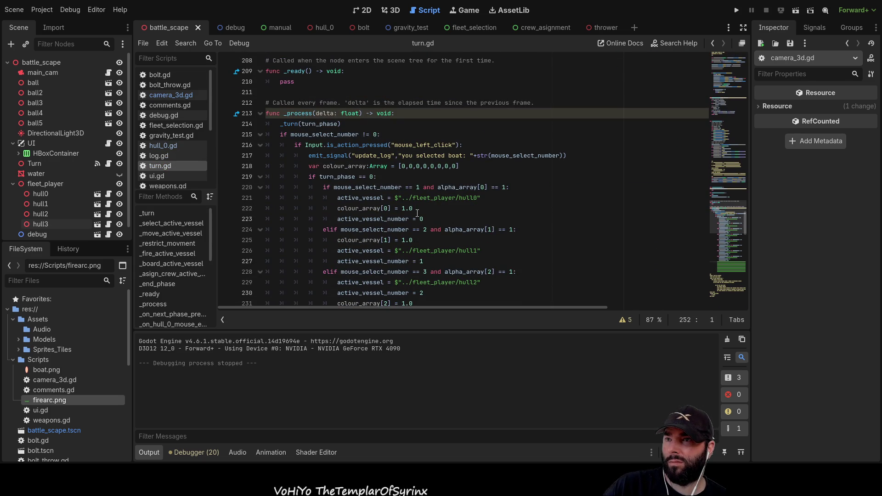
double_click(465, 198)
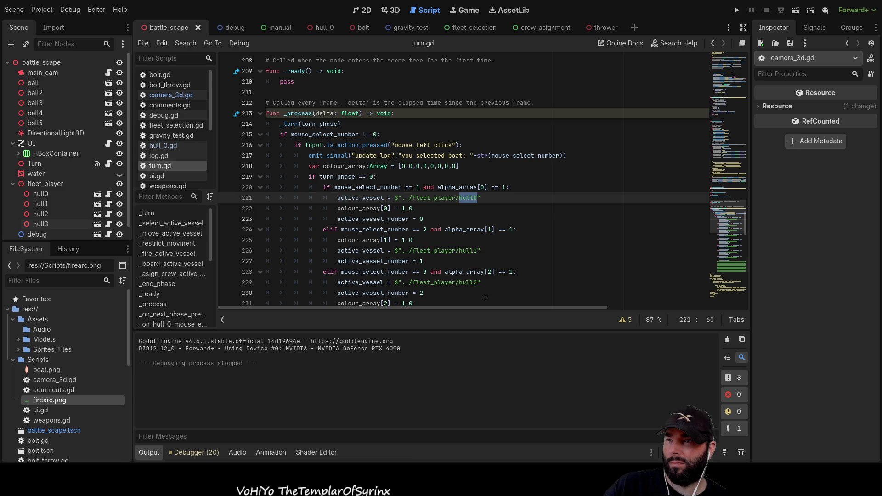
key(Up)
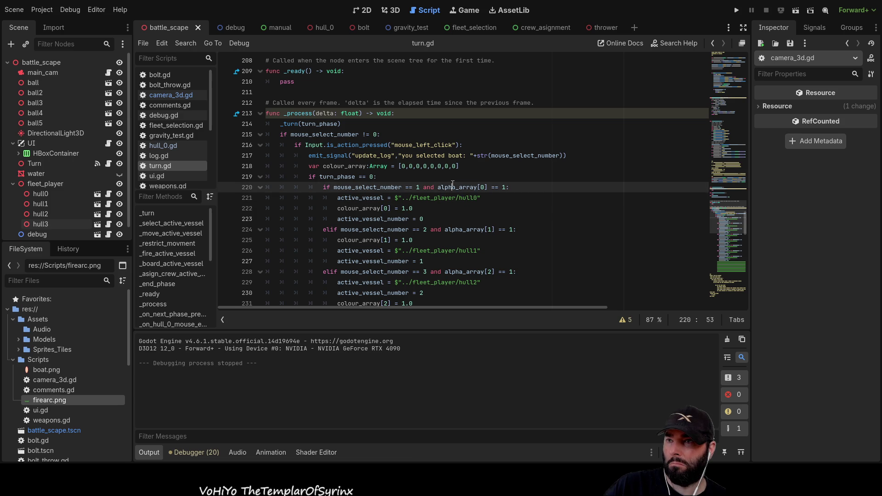
scroll(473, 225, up, 13)
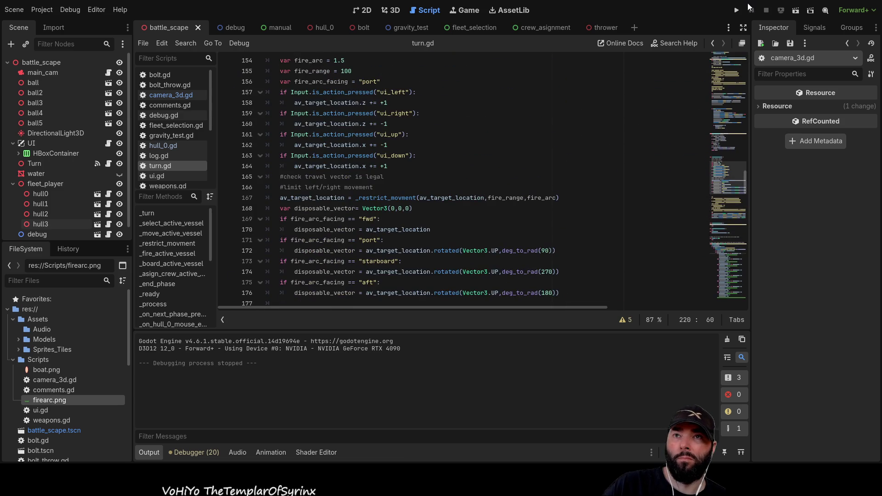
key(F5)
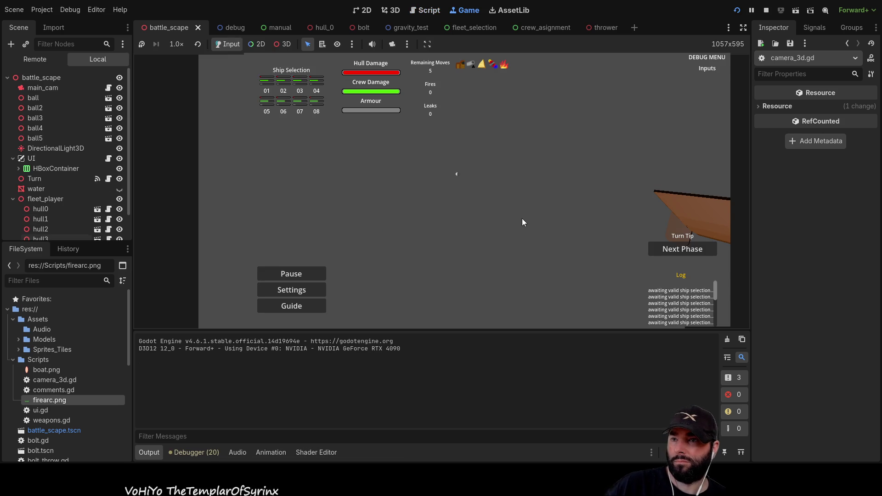
- Fly the game camera around the ship with WASD/QE, then pick ship 01 in Ship Selection
scroll(524, 216, up, 2)
key(d)
key(q)
key(s)
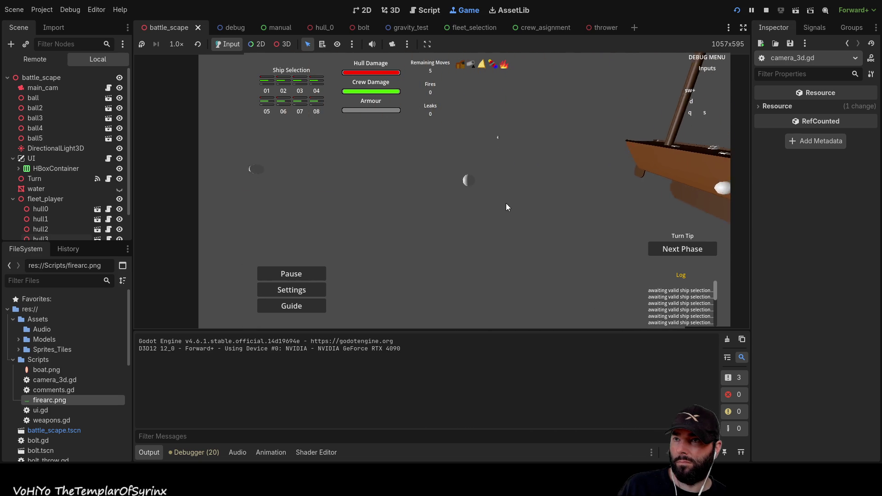
key(w)
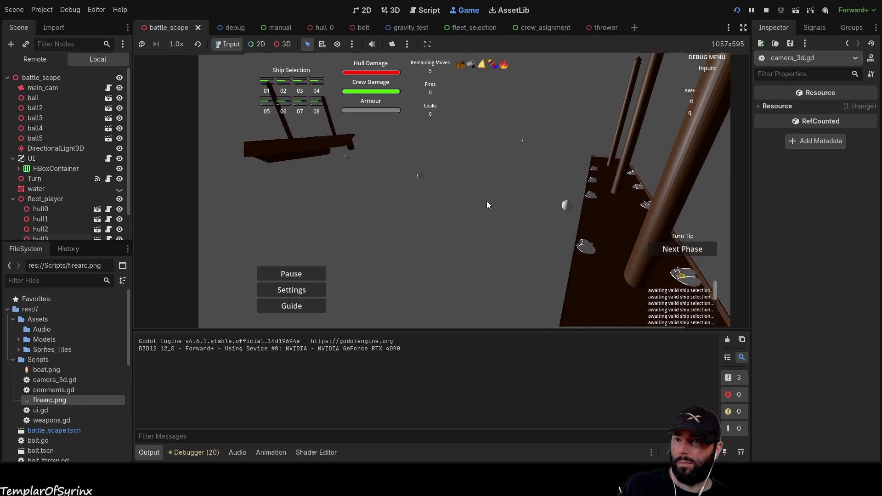
key(w)
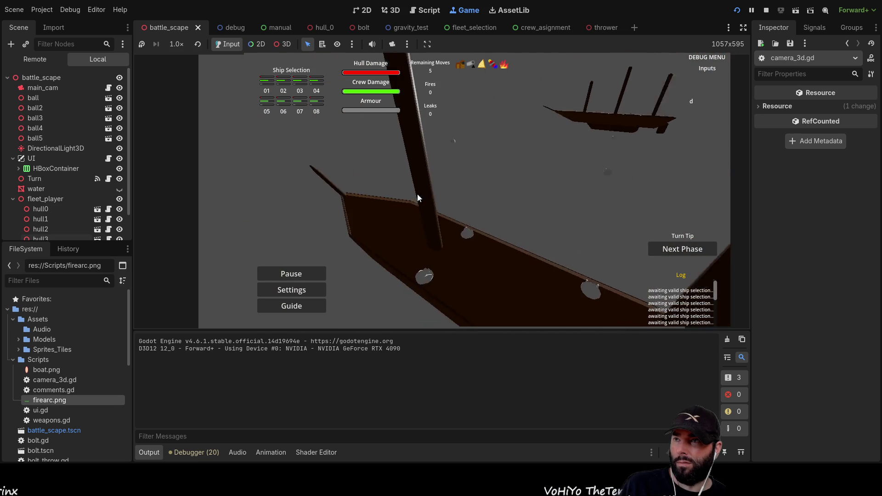
click(271, 80)
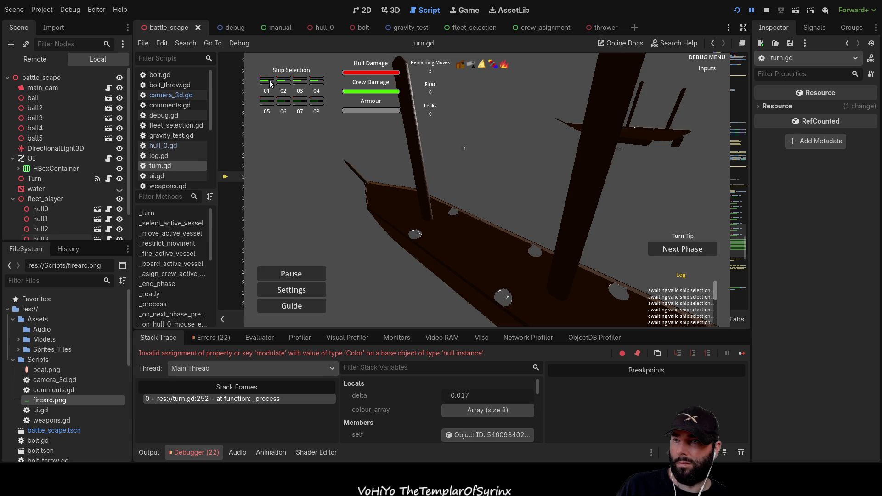
- Select hull0 under fleet_player, expand UI > HBoxContainer, and show the 2D editor
click(41, 209)
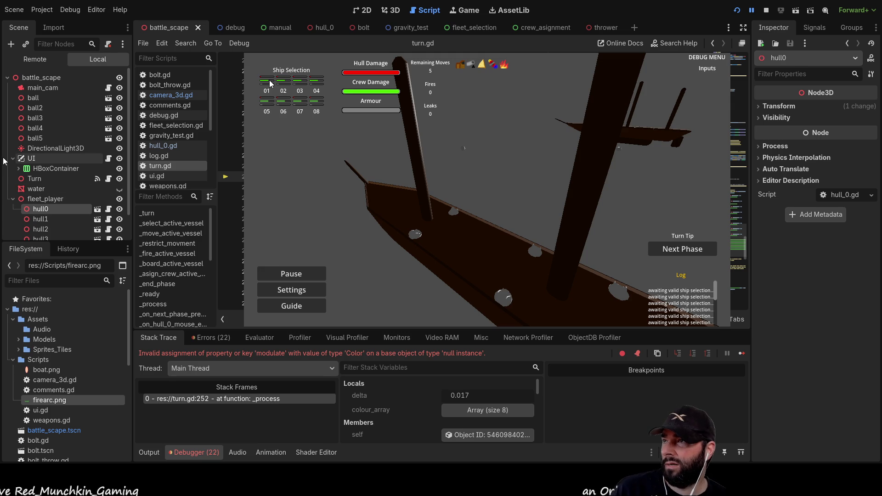
click(19, 169)
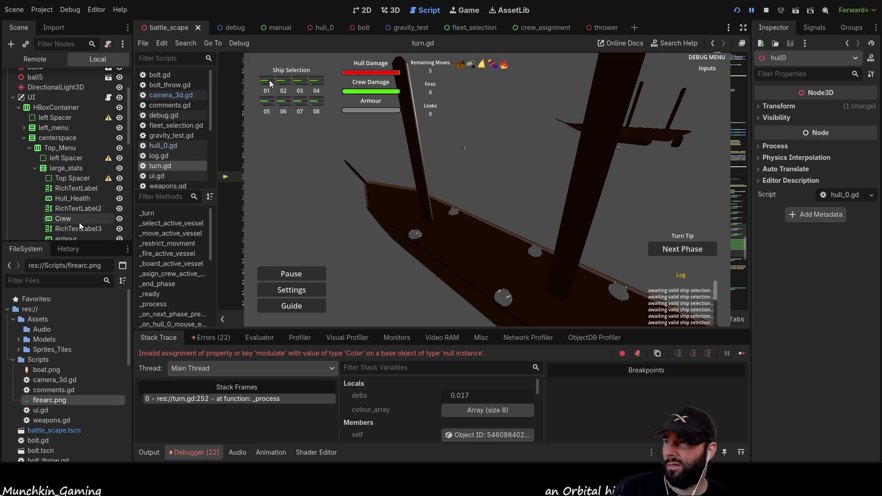
scroll(82, 224, down, 3)
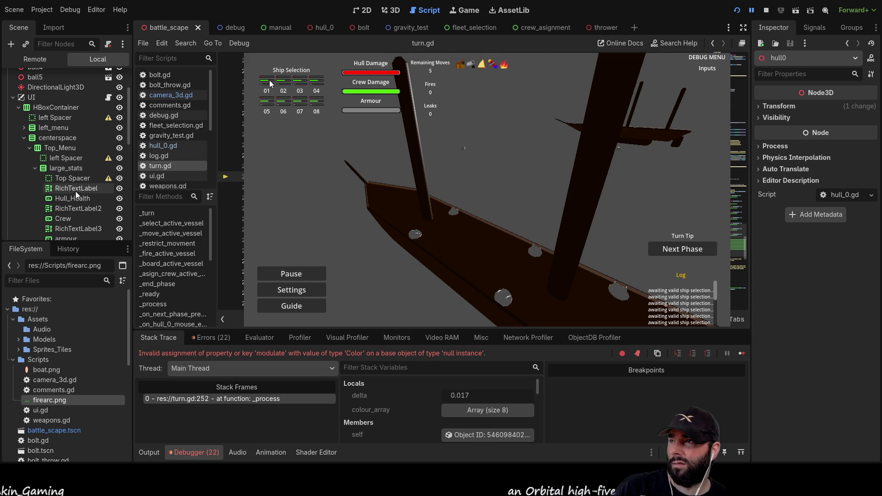
scroll(75, 190, down, 8)
scroll(73, 202, up, 5)
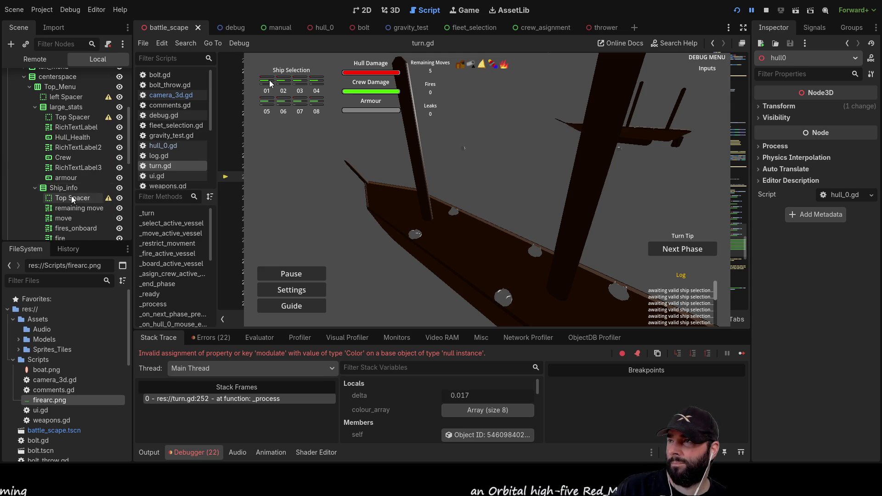
click(362, 10)
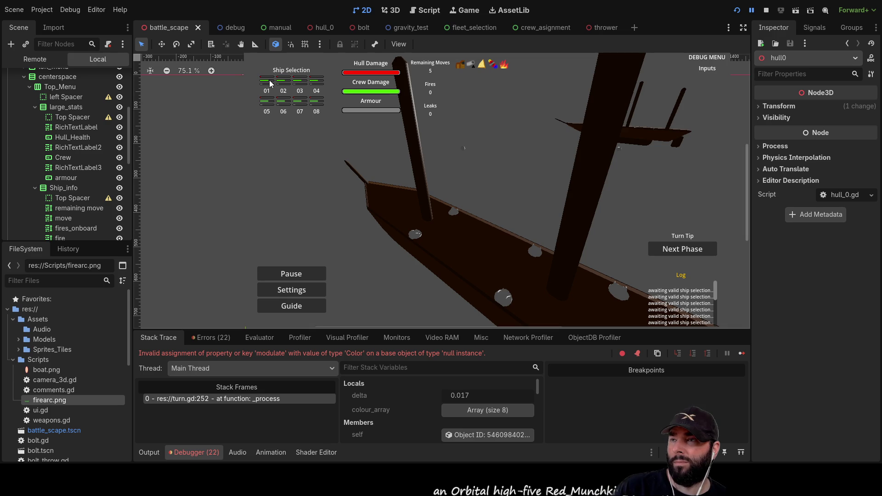
- Inspect the hull0 Label showing 01 under ship_selection's GridContainer
click(267, 82)
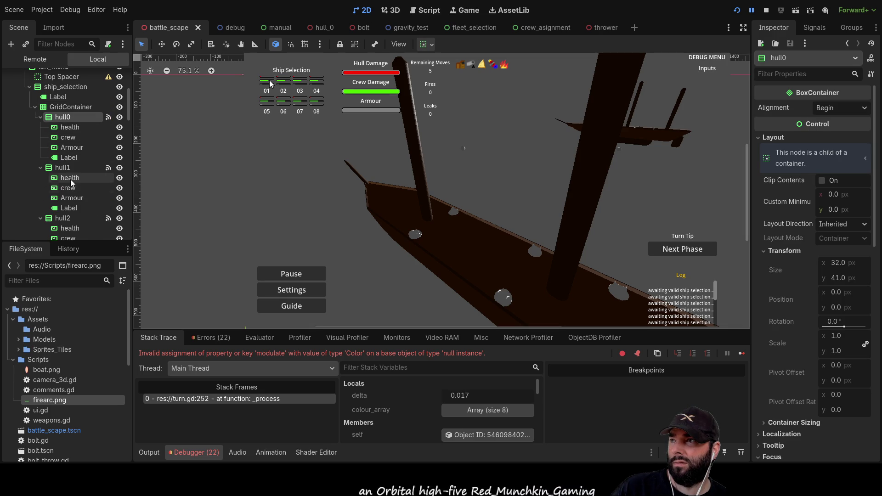
click(66, 157)
scroll(270, 83, up, 6)
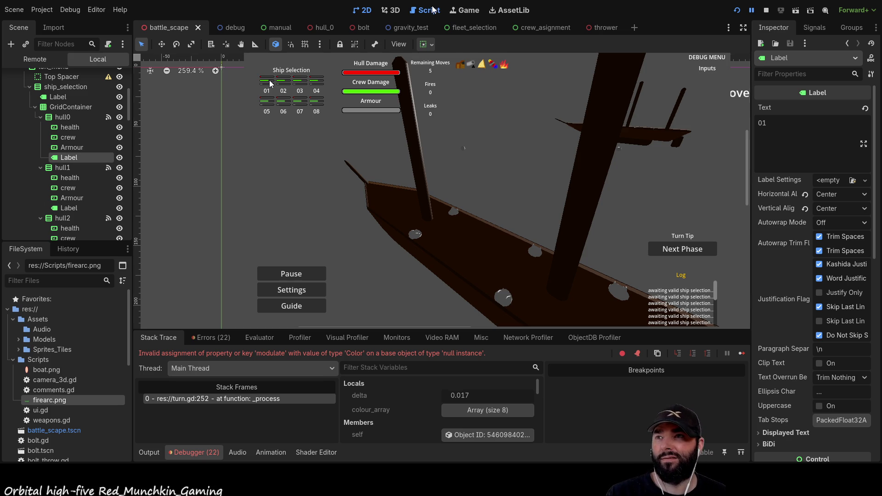
- Return to turn.gd, stop the game, and switch over to Blender
key(ctrl+F3)
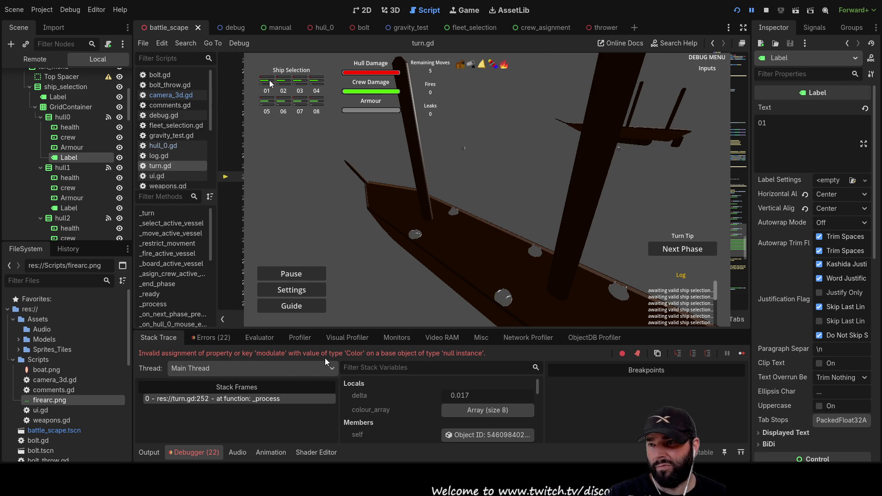
scroll(783, 297, down, 5)
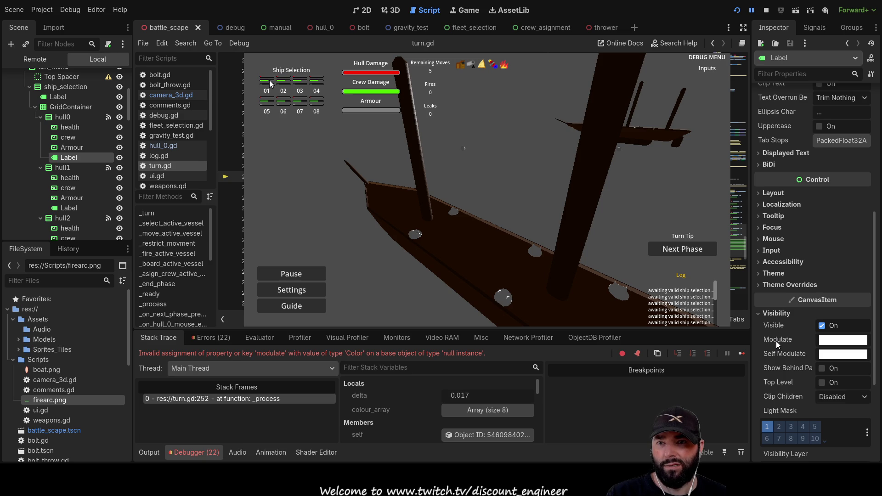
key(F8)
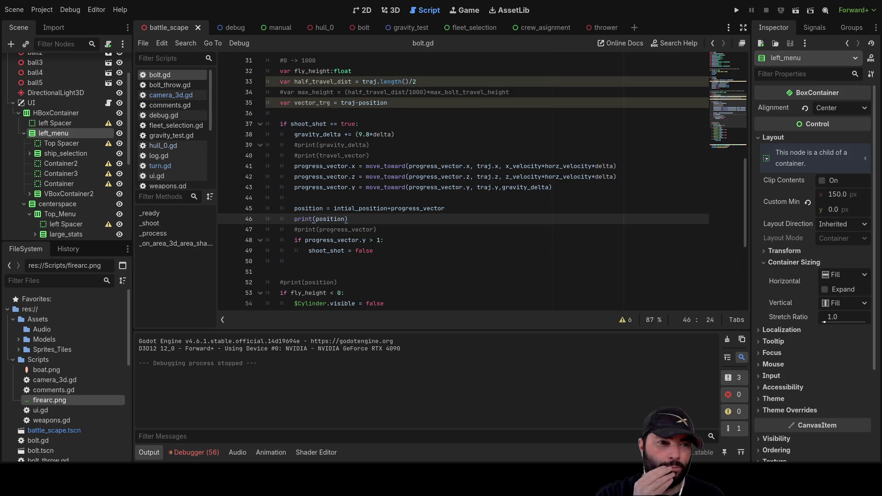
key(alt+Tab)
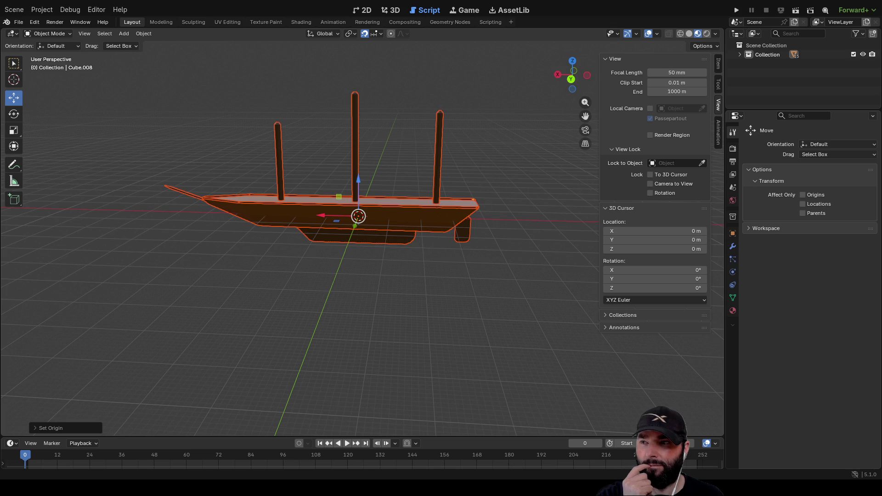
- Open bolt.blend, discarding the unsaved boat changes
key(ctrl+n)
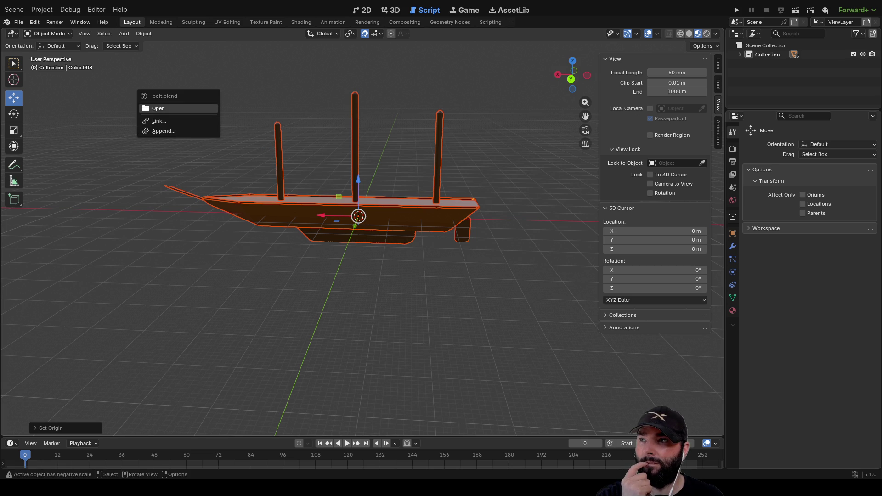
click(180, 108)
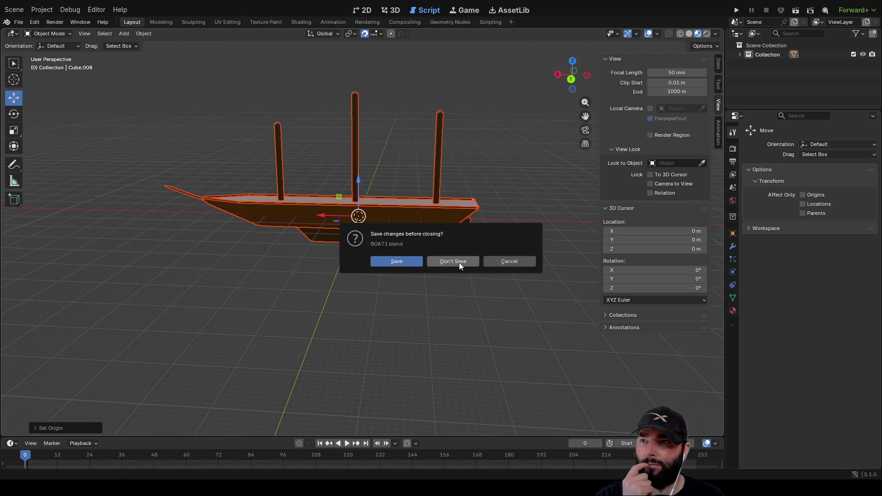
click(398, 263)
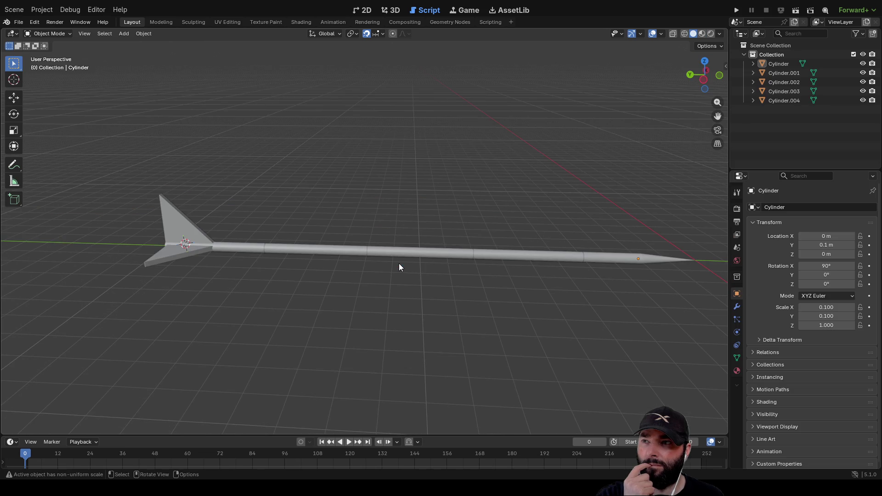
scroll(393, 265, up, 1)
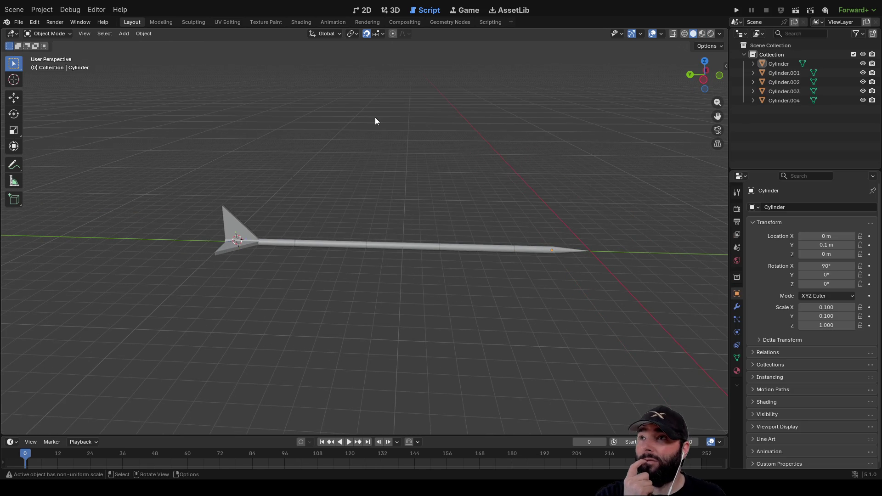
- In the Texture Paint workspace, orbit onto the cylinder and show its material properties
click(265, 22)
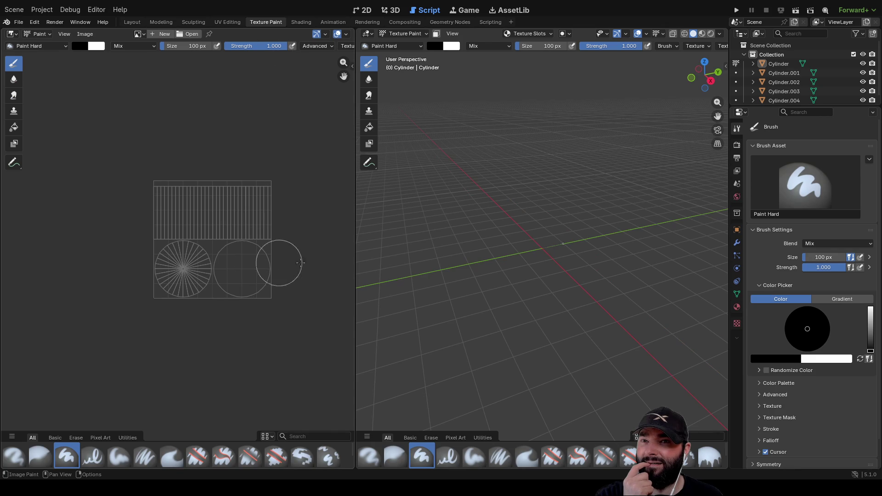
drag(500, 248, 566, 274)
scroll(566, 275, up, 4)
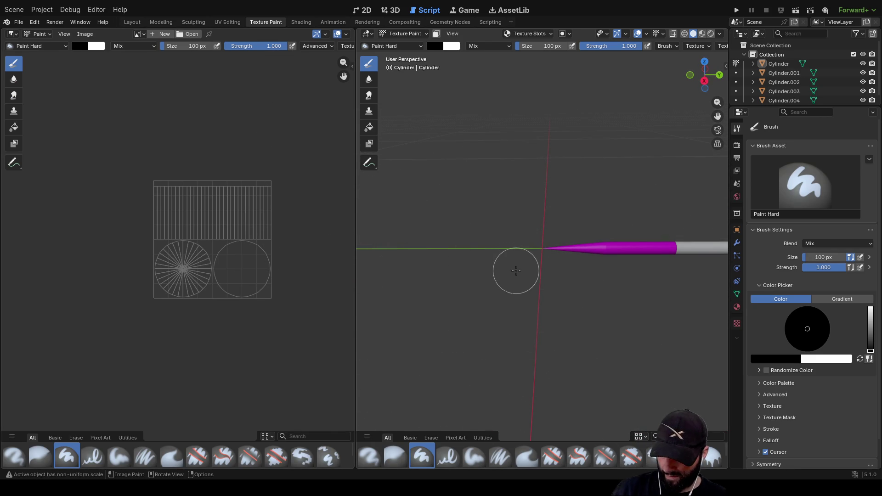
drag(582, 273, 671, 303)
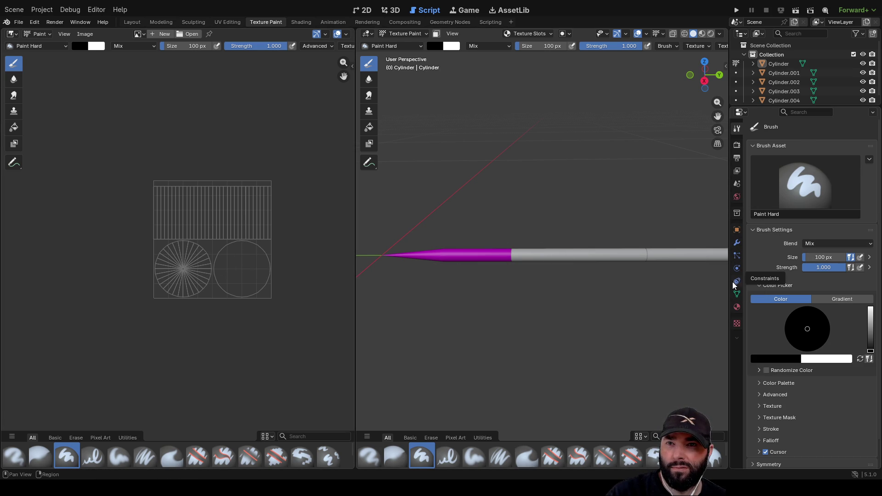
click(736, 307)
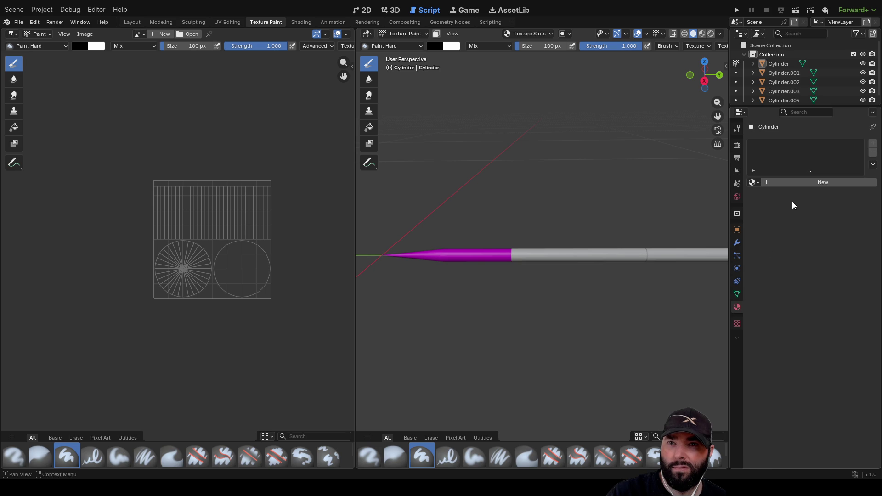
- Add Material.001 to the Cylinder and pick yellow as its base colour
click(772, 182)
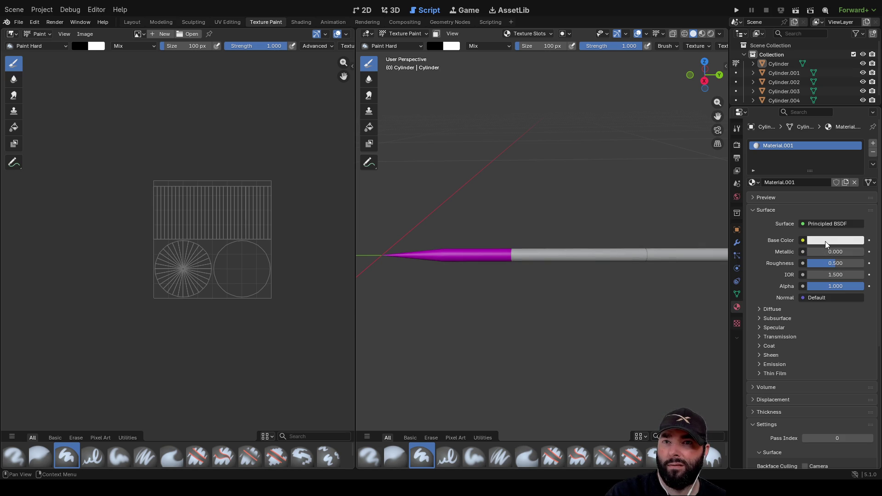
click(825, 241)
mouse_move(819, 124)
mouse_down()
mouse_move(805, 132)
mouse_move(839, 131)
mouse_move(826, 91)
mouse_up()
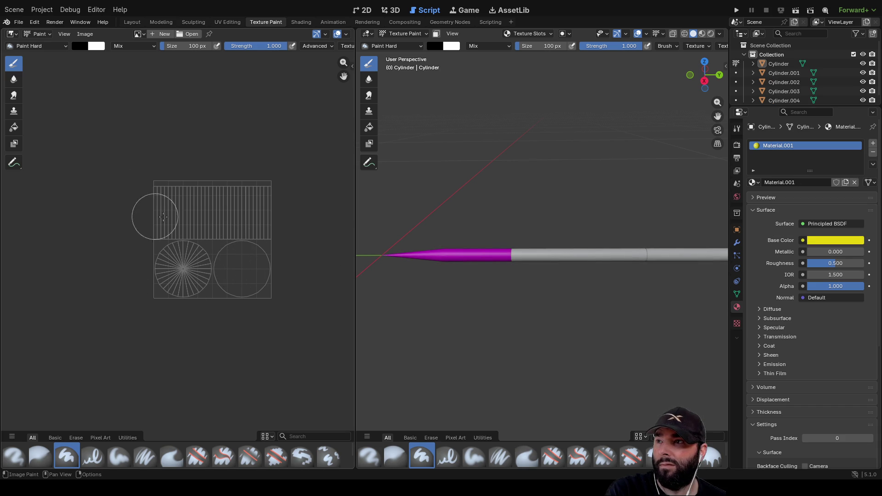
- Try paint strokes and the Fill tool on the cylinder tip and texture image
drag(476, 256, 391, 258)
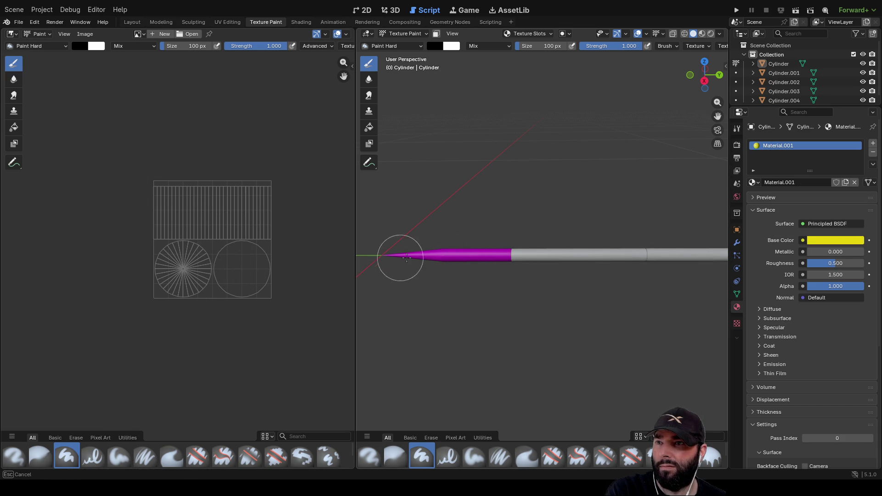
drag(444, 259, 447, 255)
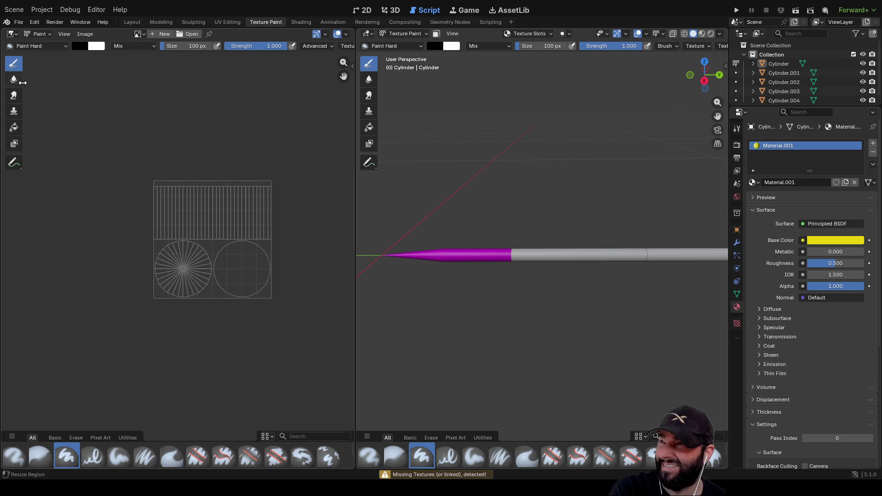
click(15, 132)
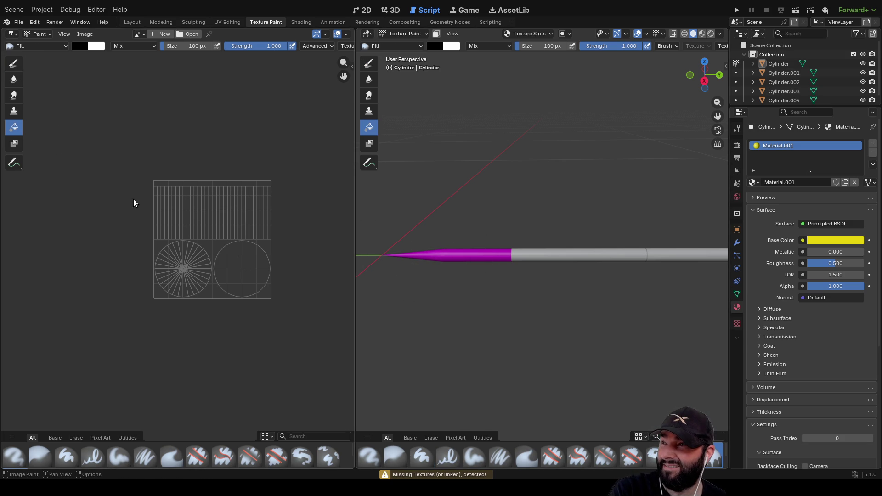
click(14, 63)
drag(234, 201, 238, 199)
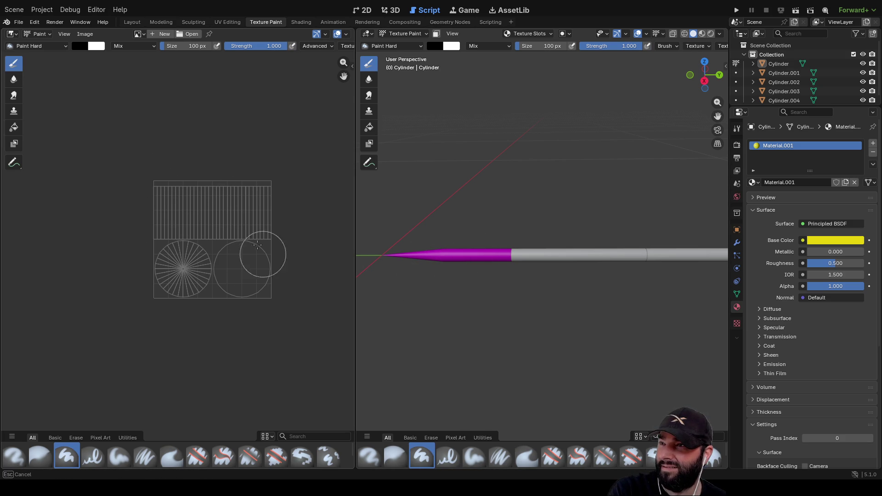
drag(186, 240, 193, 232)
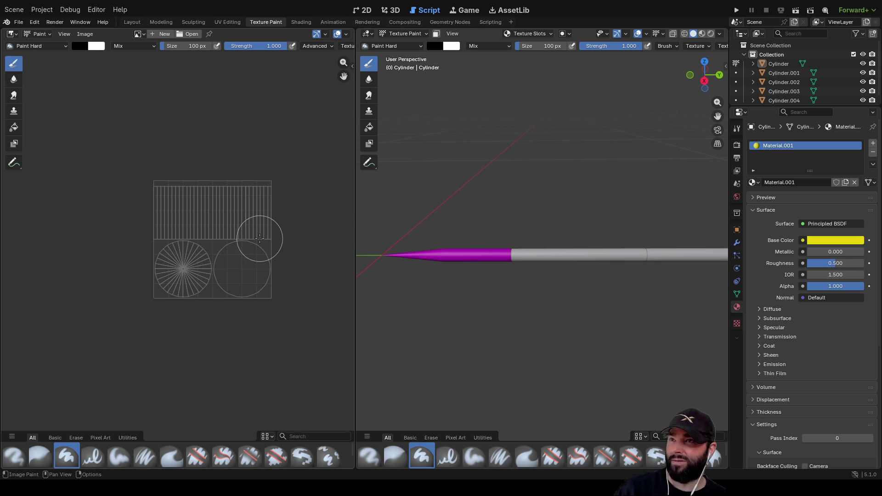
- Enter Edit Mode, try another stroke, and change Material.001's base colour to green
key(Tab)
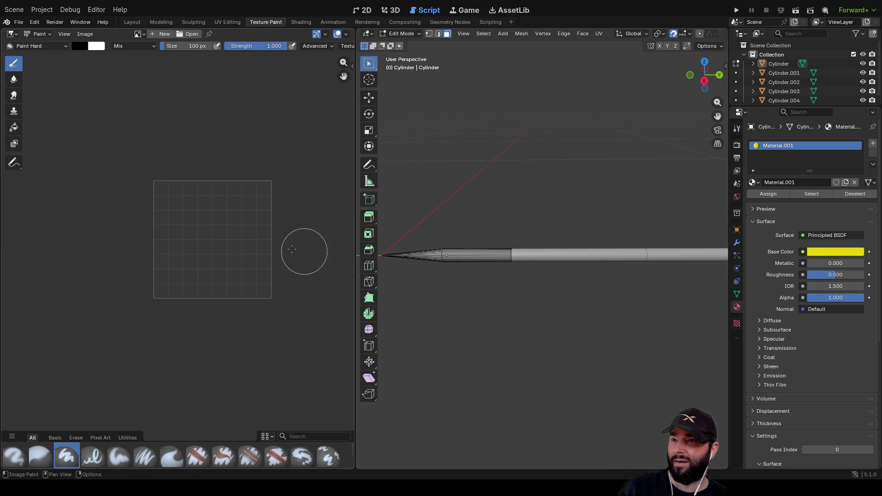
drag(233, 211, 179, 202)
drag(260, 255, 367, 258)
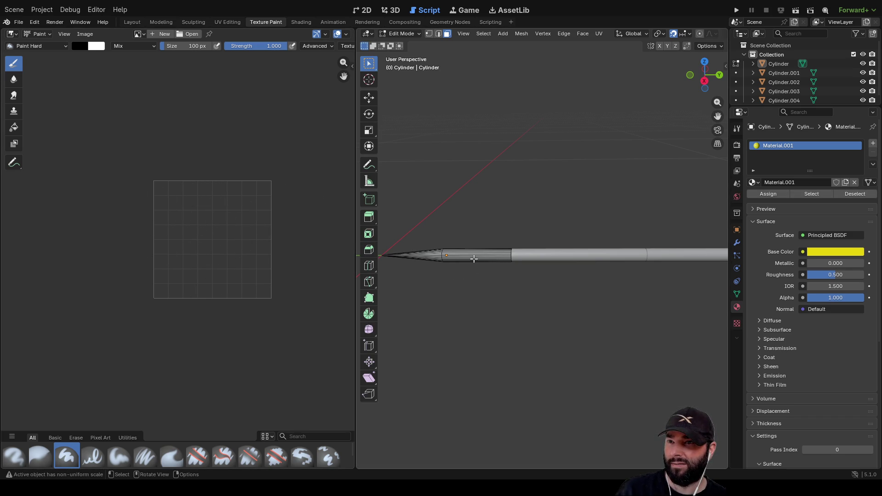
click(835, 252)
drag(821, 198, 834, 197)
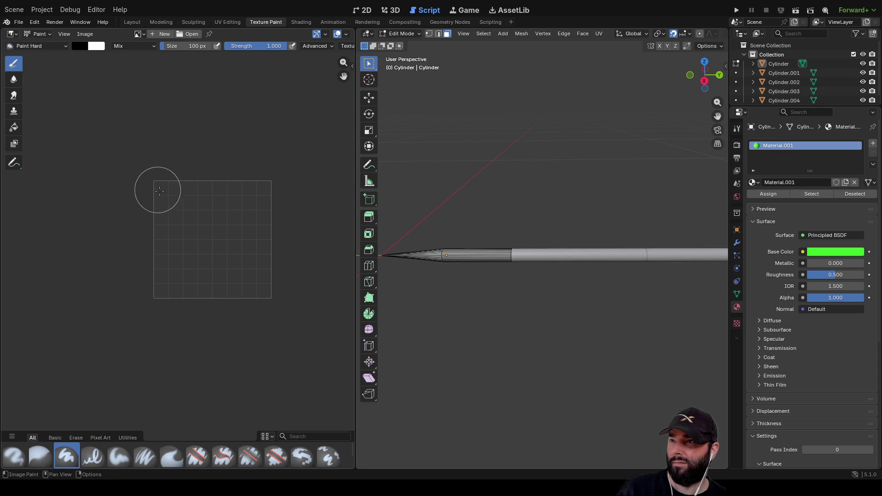
- Toggle the Cylinder between Texture Paint and Edit Mode, painting a stroke on the magenta mesh
key(ctrl+Tab)
key(Tab)
key(Tab)
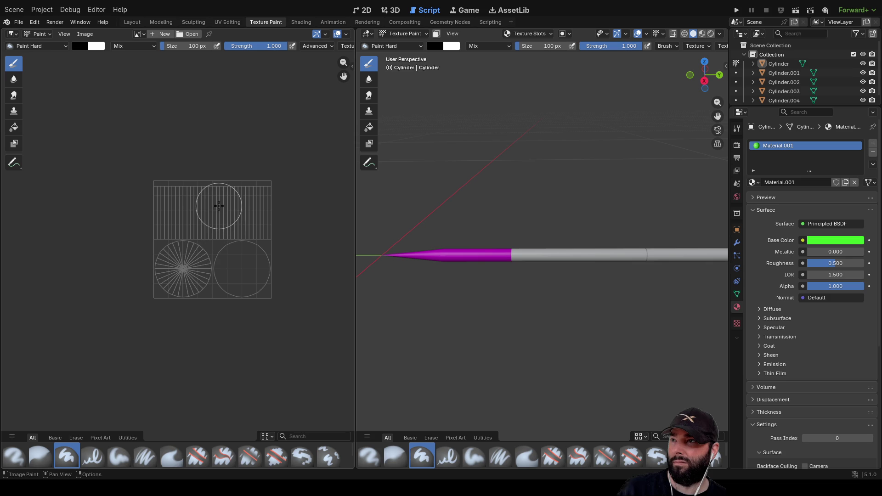
key(Tab)
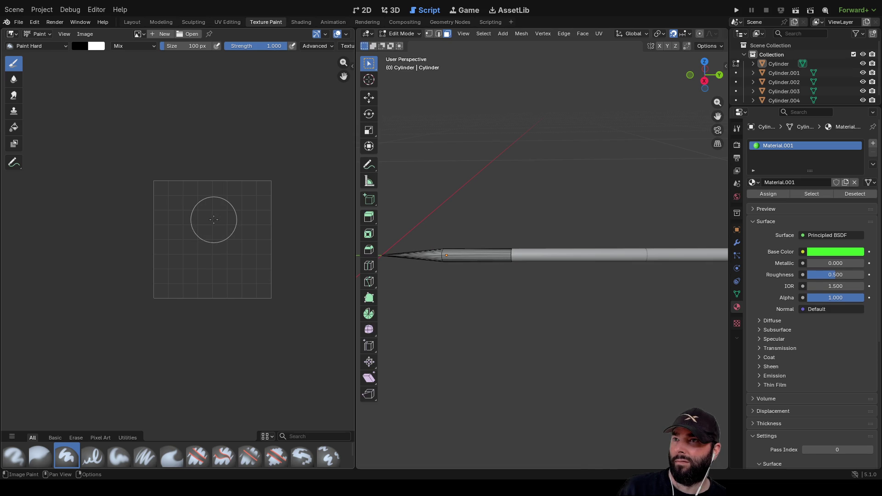
key(Tab)
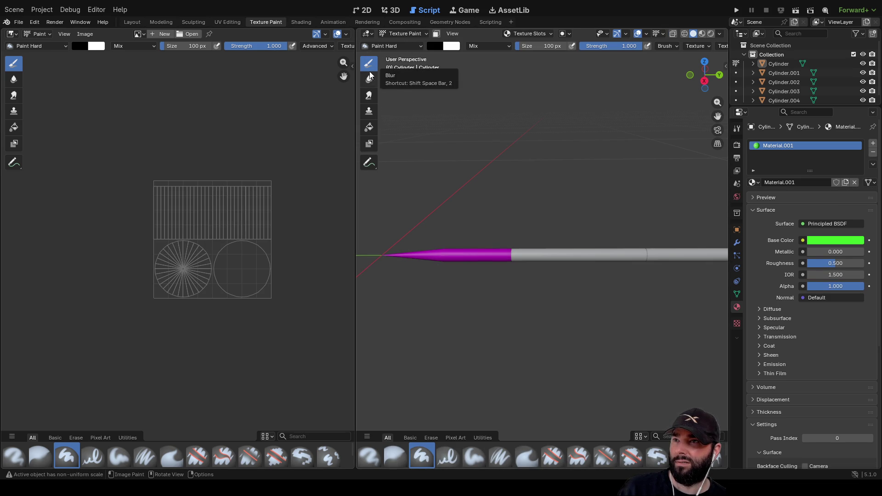
mouse_move(478, 261)
mouse_down()
mouse_move(438, 252)
mouse_move(436, 229)
mouse_up()
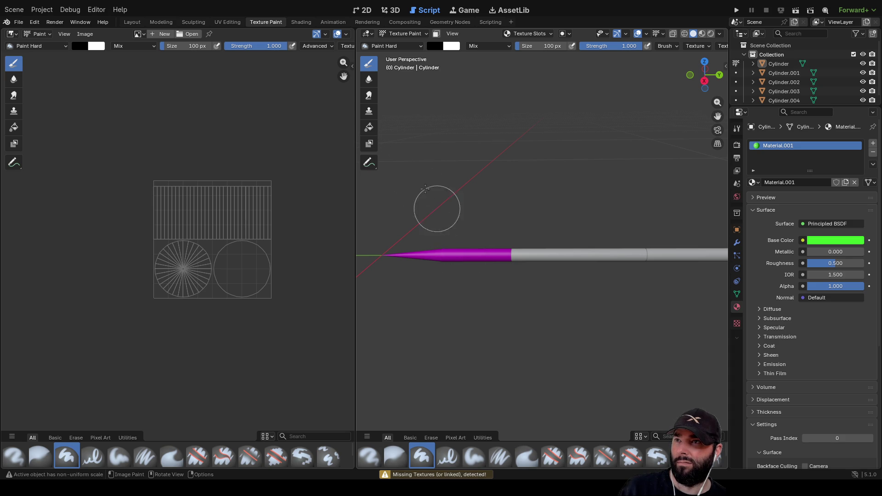
key(Tab)
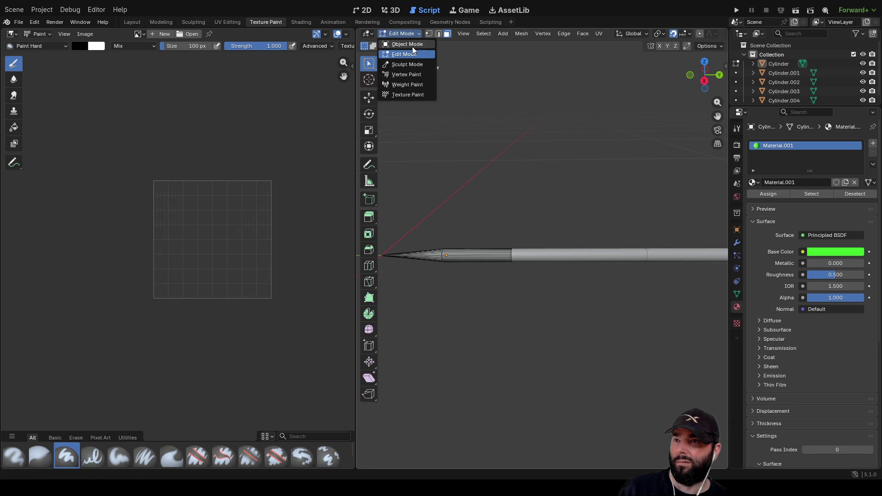
- In Object Mode, select the cone-tip Cylinder and toggle it in and out of Edit Mode
click(407, 44)
click(467, 255)
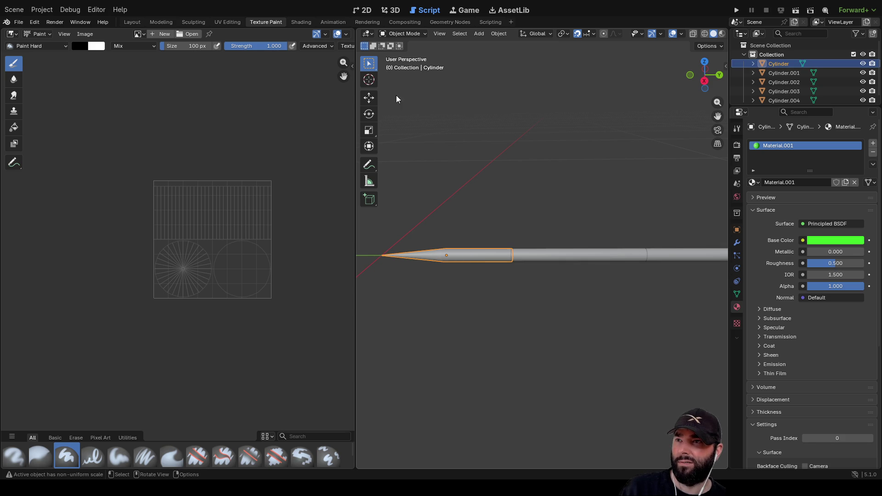
key(Tab)
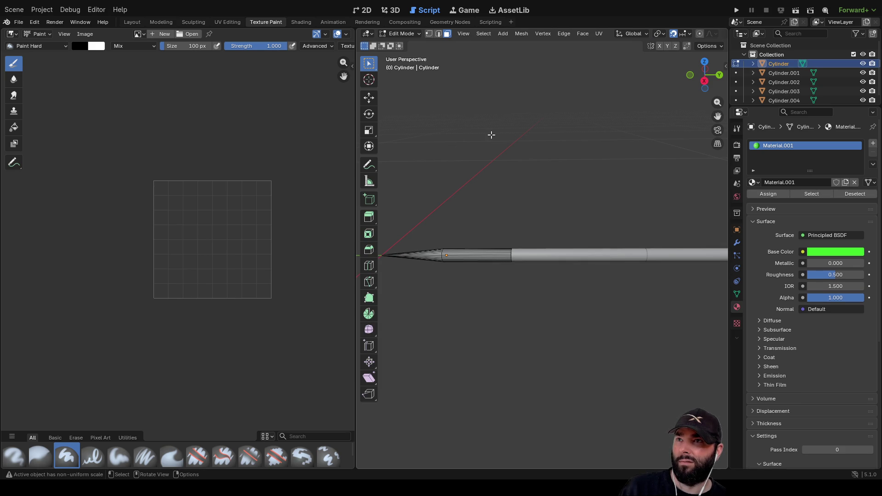
key(Tab)
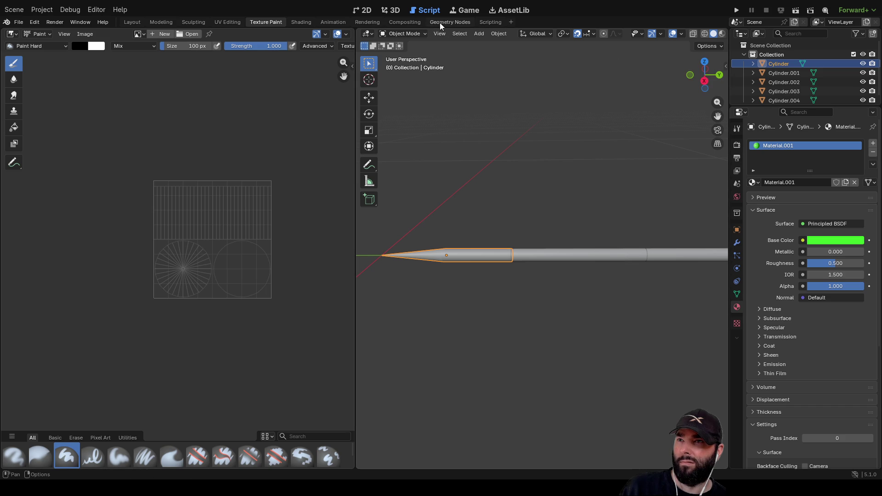
click(418, 34)
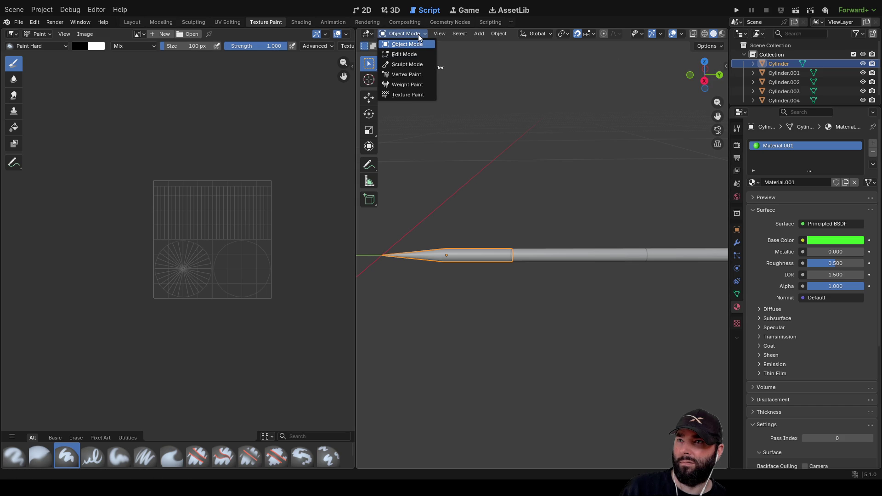
click(418, 34)
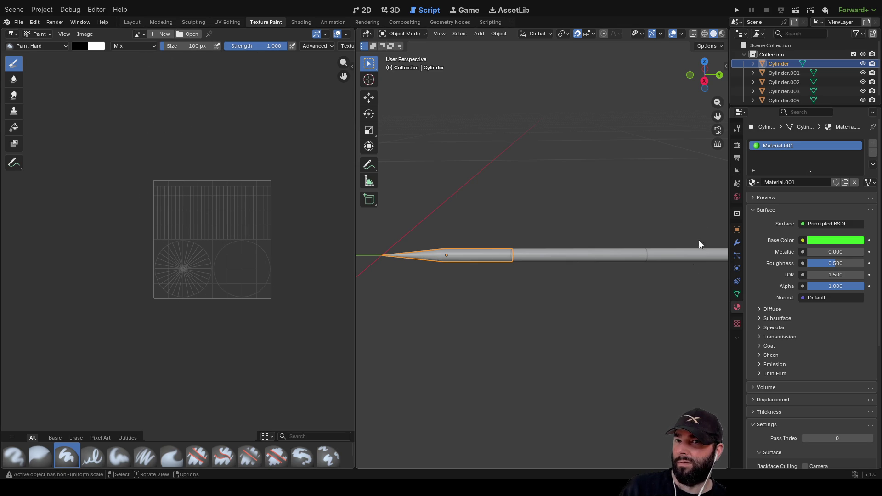
- Select the Cylinder.001 shaft piece, enter Edit Mode, then go to the Layout workspace
click(778, 74)
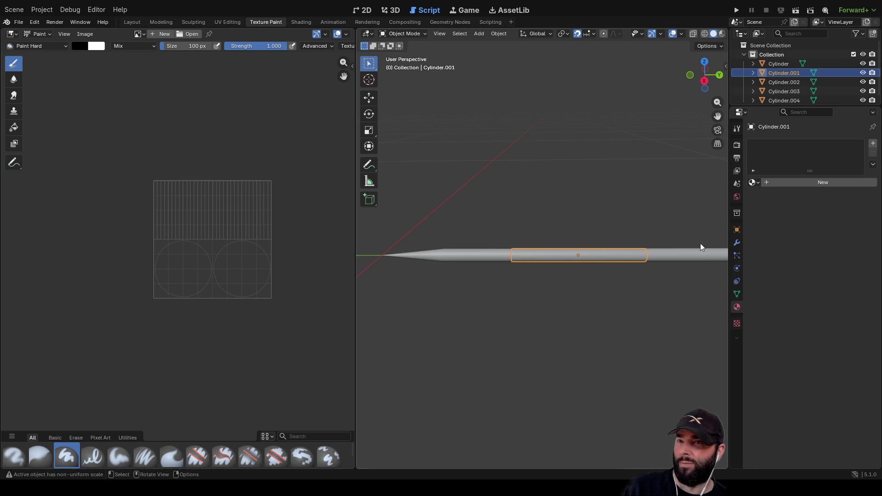
click(693, 262)
click(600, 255)
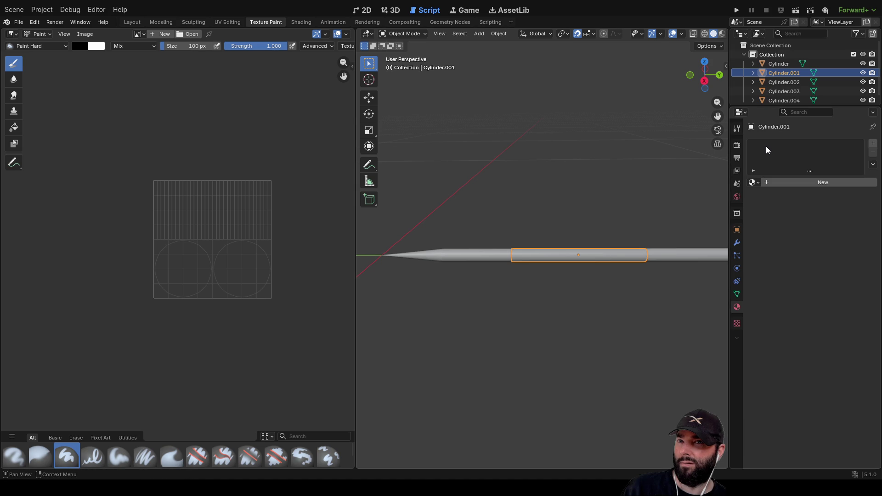
key(Tab)
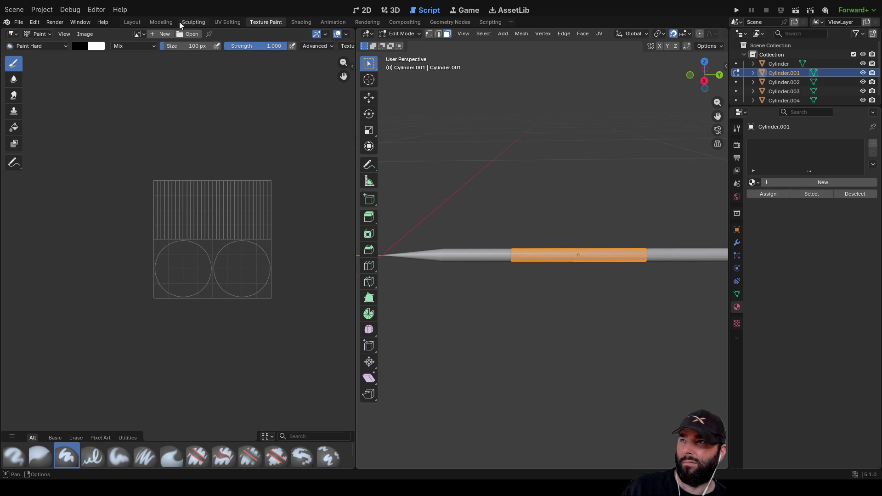
click(159, 21)
click(129, 23)
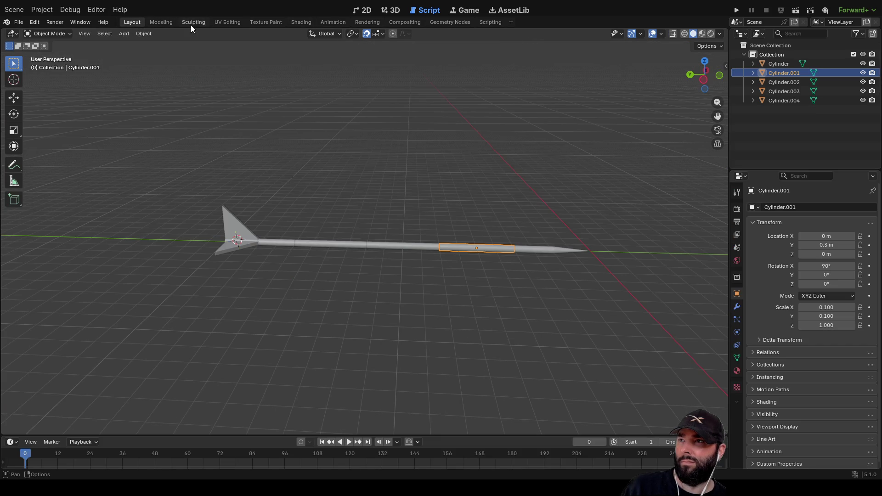
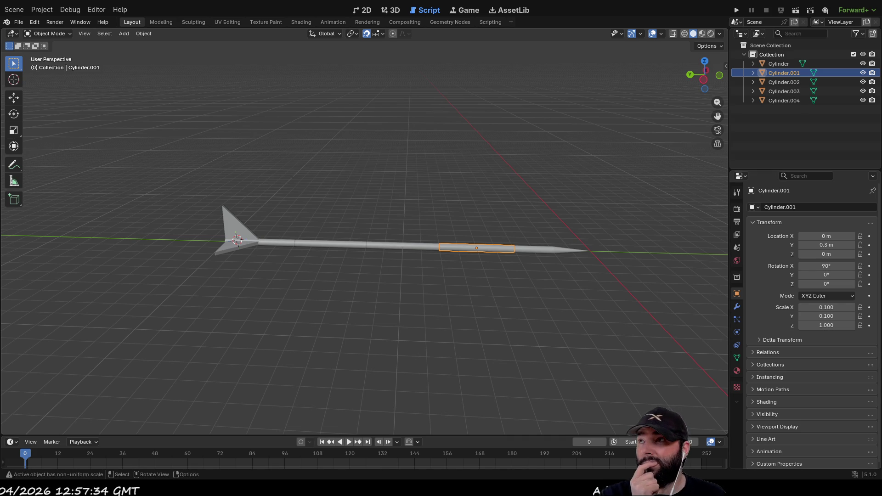
- Enter Edit Mode on Cylinder.001, frame the arrow pointing right, and switch to UV Editing
key(Tab)
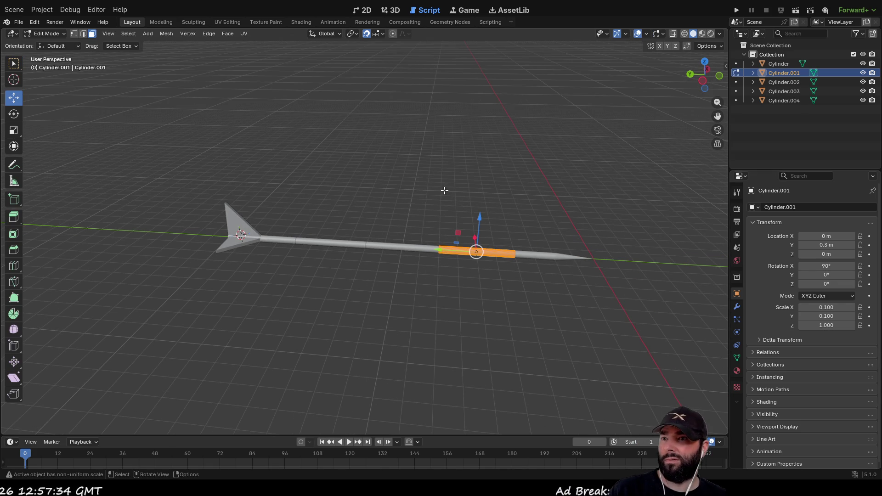
scroll(453, 191, up, 3)
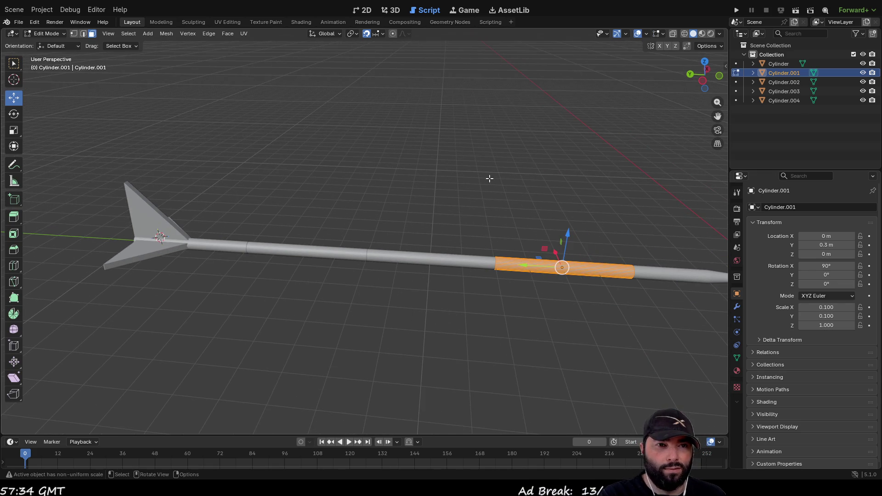
mouse_move(581, 159)
mouse_down()
mouse_move(473, 130)
mouse_move(392, 122)
mouse_move(397, 148)
mouse_move(407, 133)
mouse_move(520, 129)
mouse_move(524, 138)
mouse_move(500, 132)
mouse_up()
scroll(473, 228, up, 4)
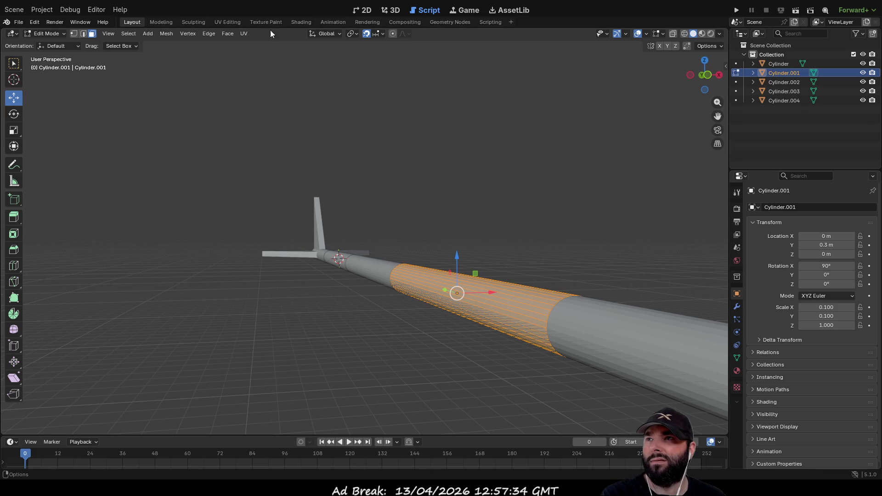
click(230, 23)
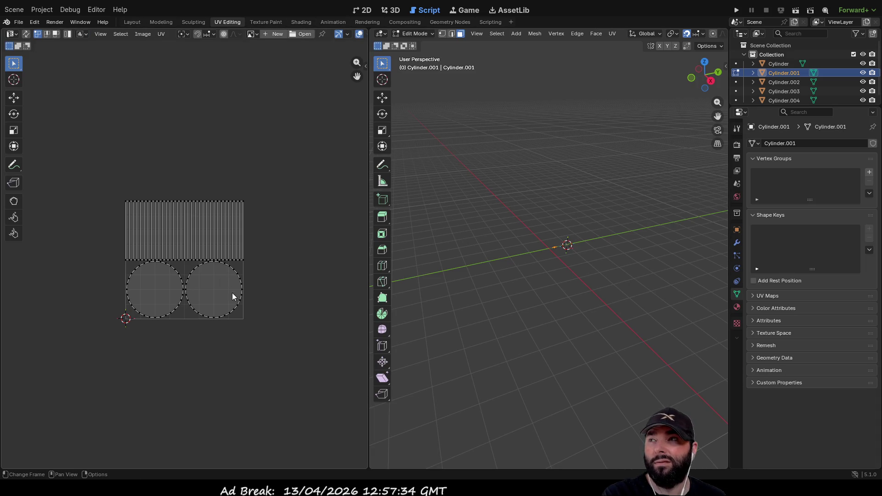
- Inspect Cylinder.001's Face menu up close, then switch to the Shading workspace
scroll(587, 291, up, 2)
scroll(587, 291, up, 5)
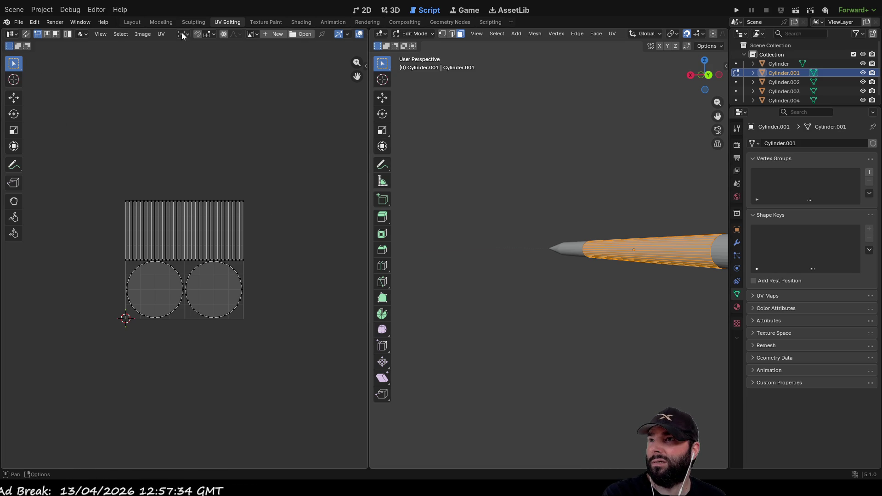
right_click(635, 250)
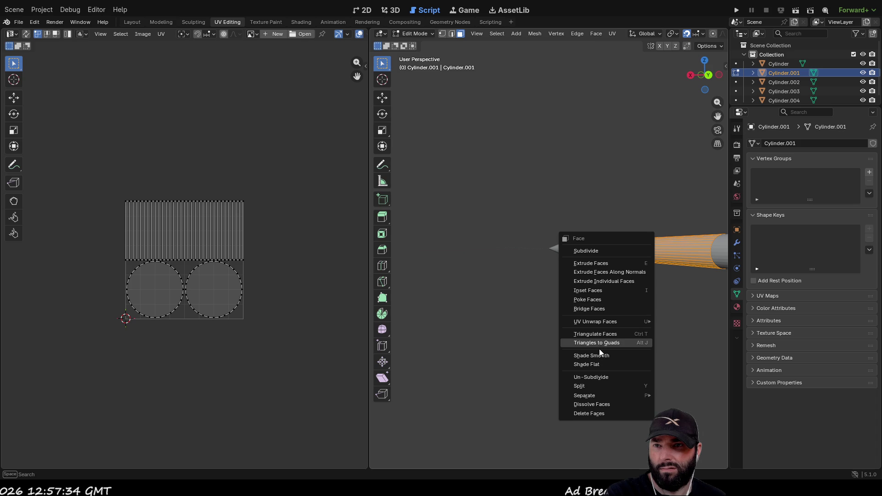
drag(554, 176, 569, 184)
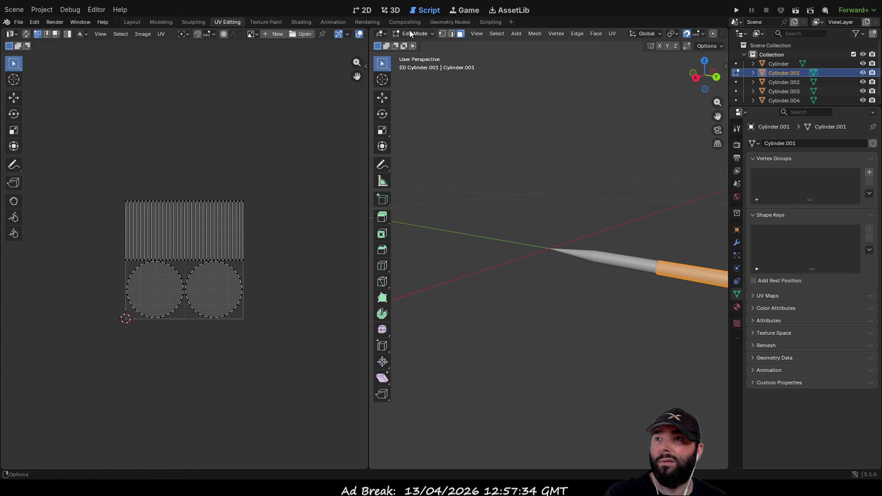
click(301, 22)
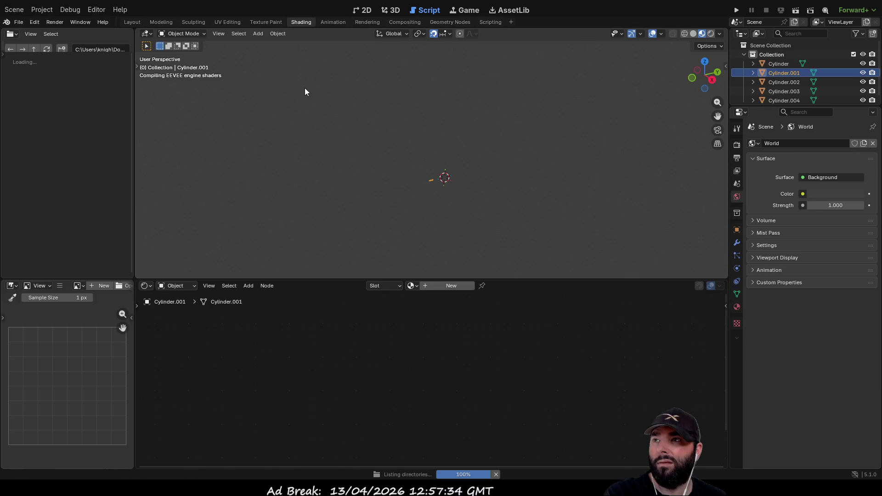
- Level the arrow horizontally and create a new material, Material.002, for Cylinder.001
scroll(414, 209, up, 2)
scroll(459, 221, up, 3)
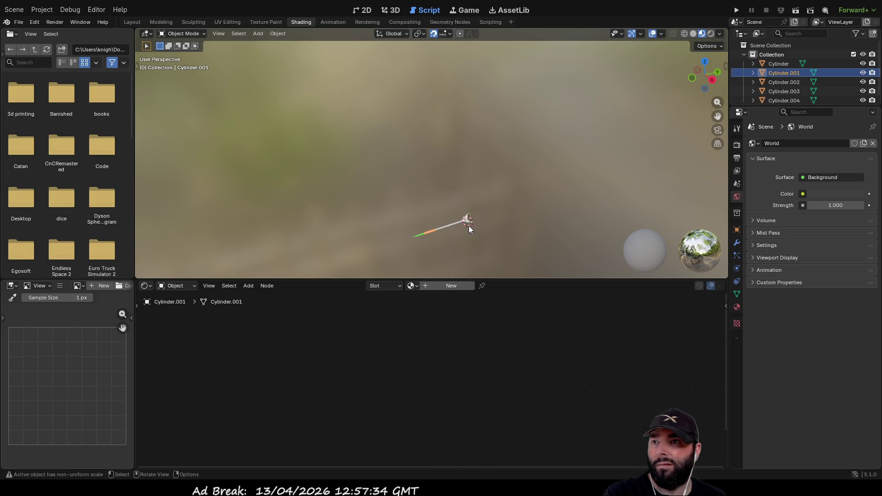
drag(406, 184, 365, 141)
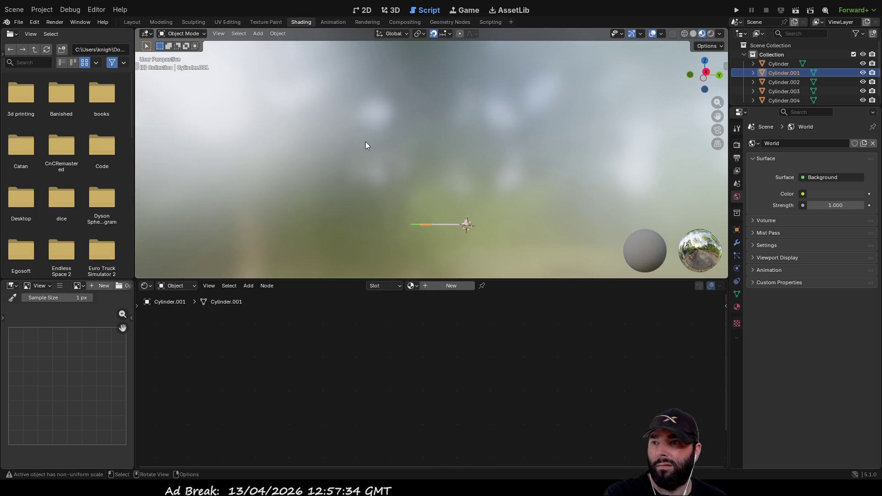
click(440, 286)
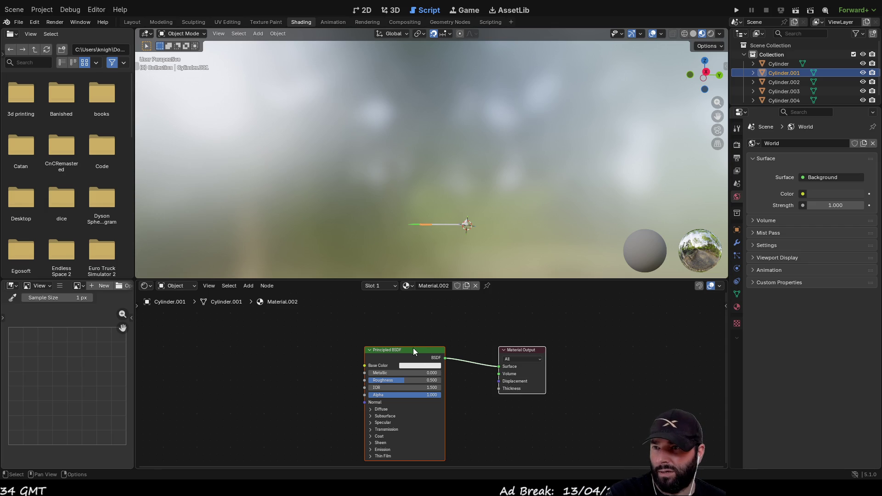
- Add an Image Texture node placed left of the Principled BSDF
key(shift+a)
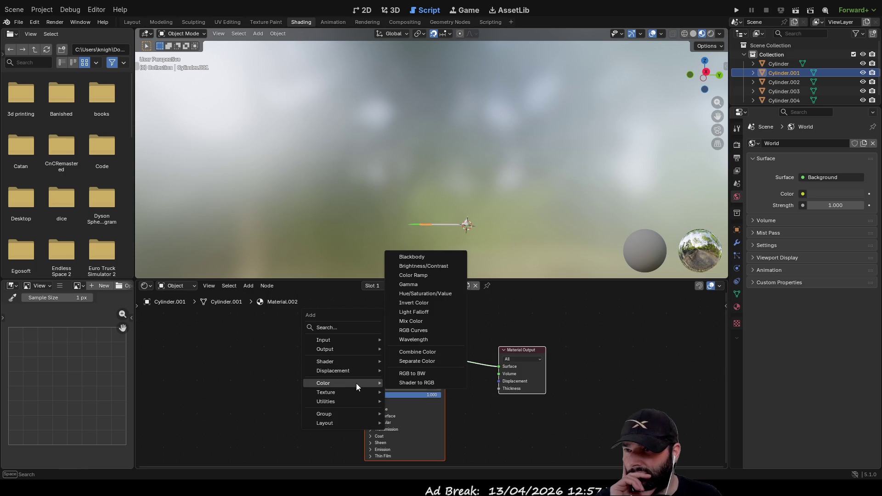
mouse_move(356, 392)
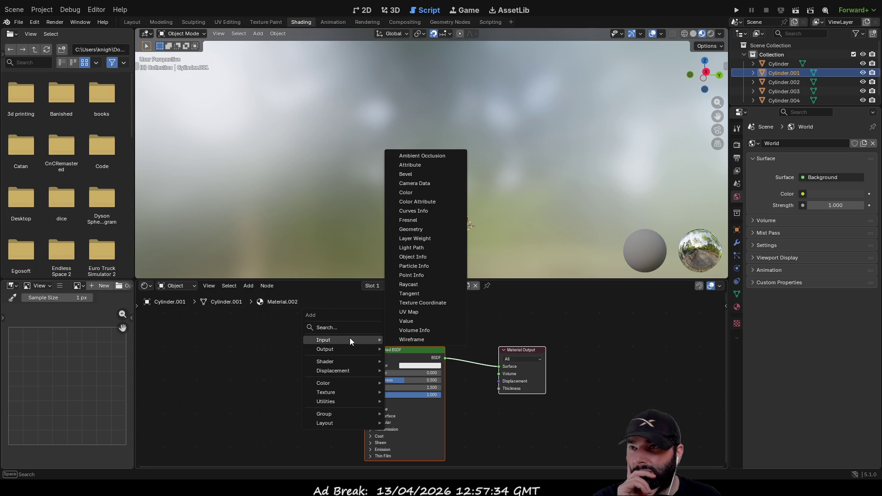
mouse_move(356, 370)
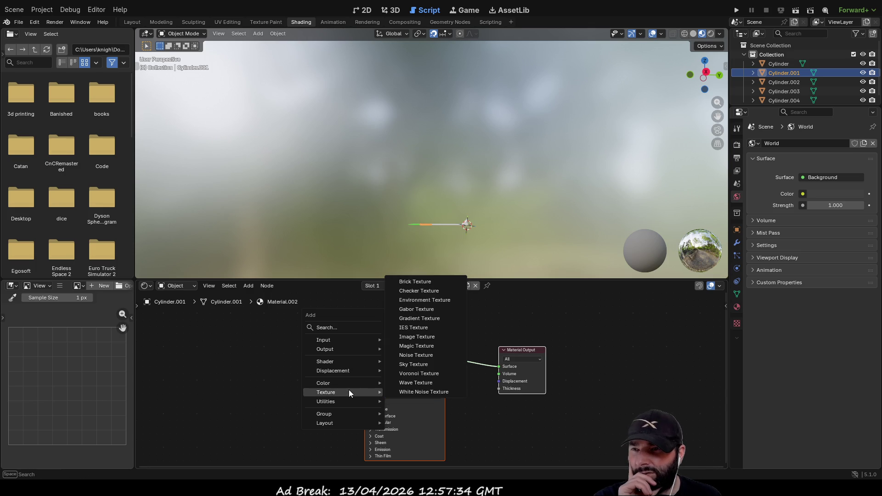
click(421, 337)
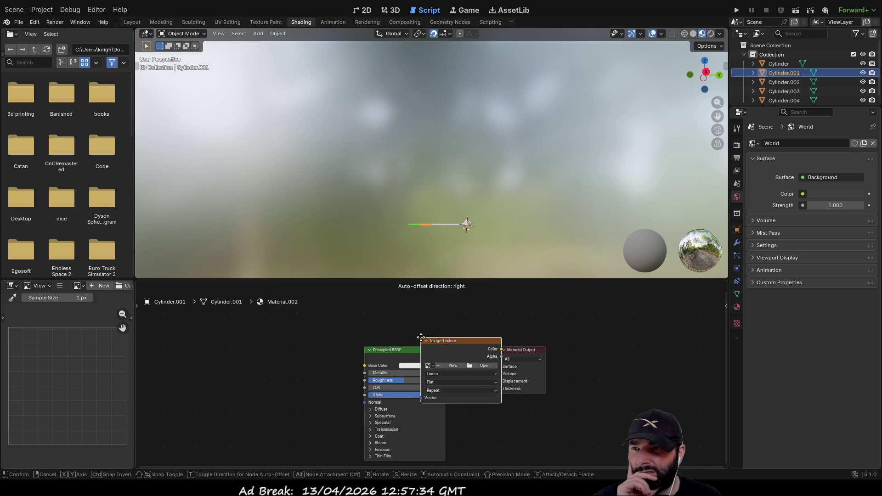
click(261, 346)
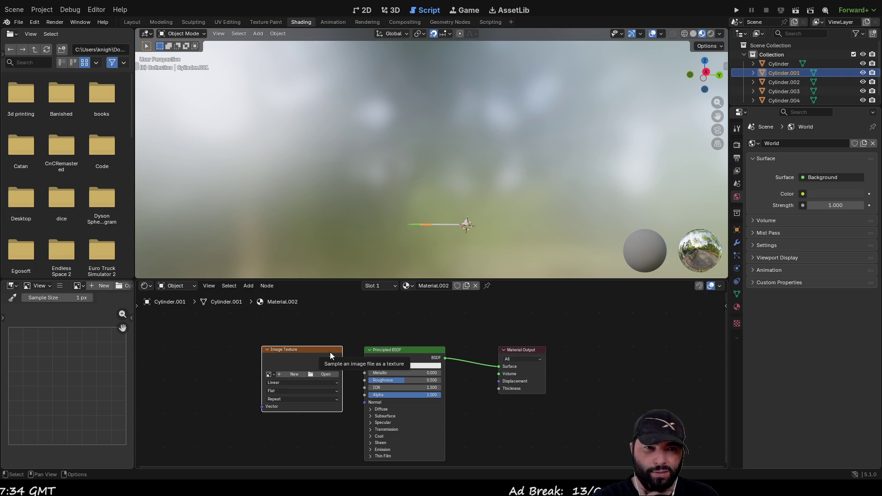
drag(309, 347, 294, 346)
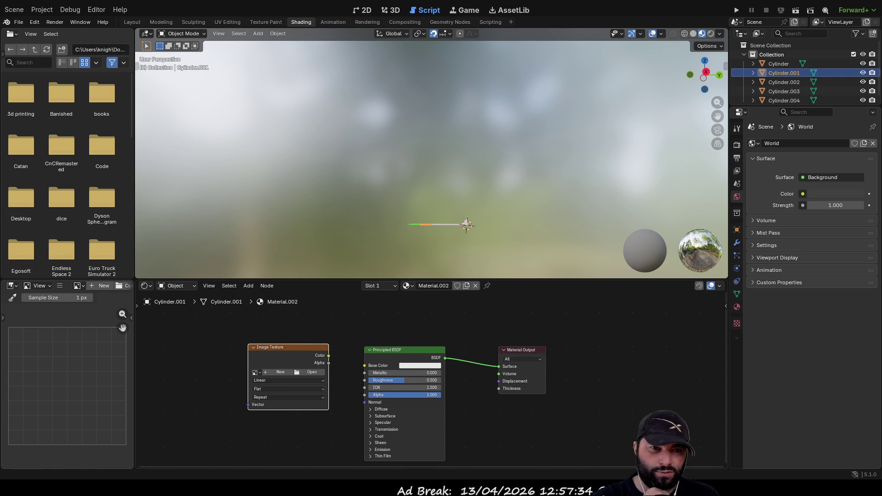
click(268, 21)
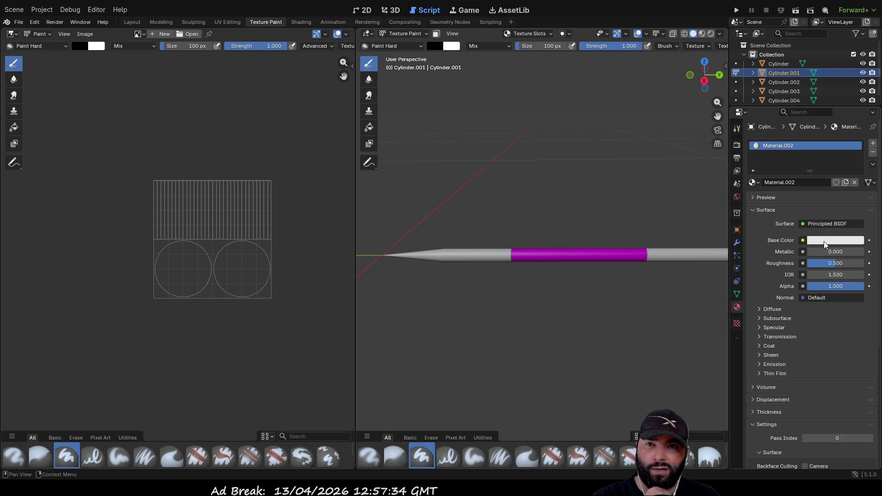
- Set Material.002's base colour to blue and test Fill and Draw brush strokes on the cylinder
click(824, 242)
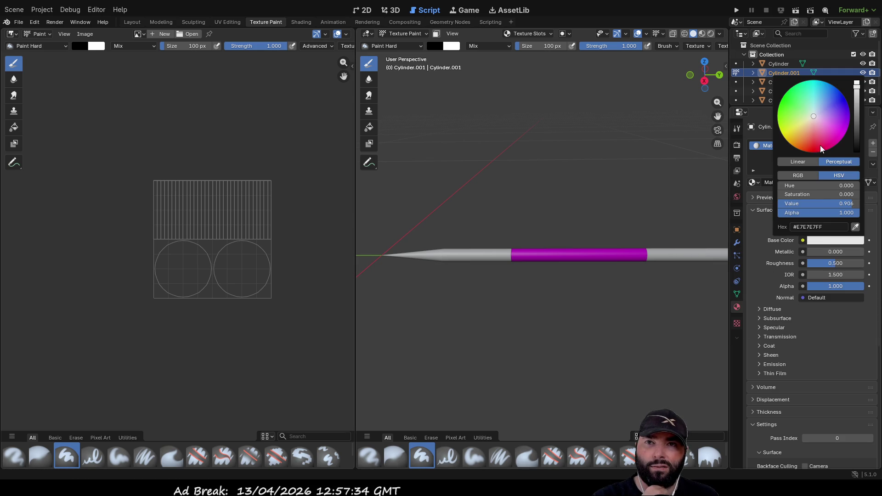
click(843, 104)
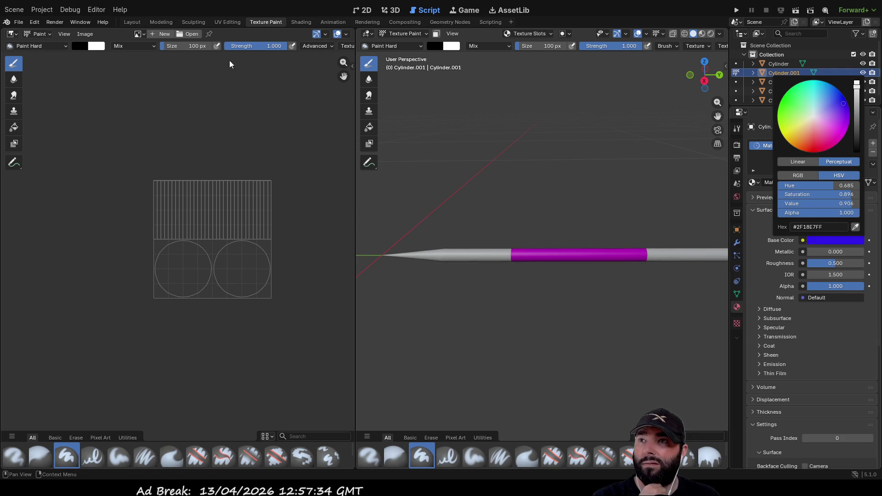
click(558, 253)
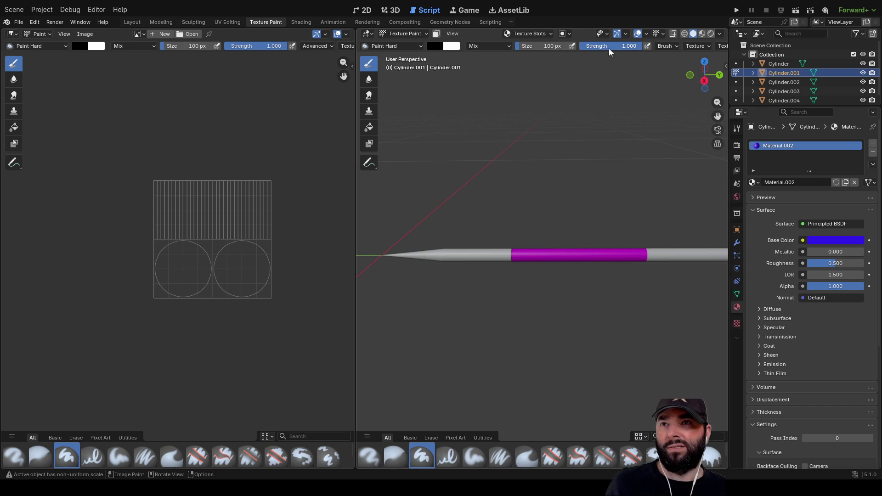
scroll(545, 256, up, 5)
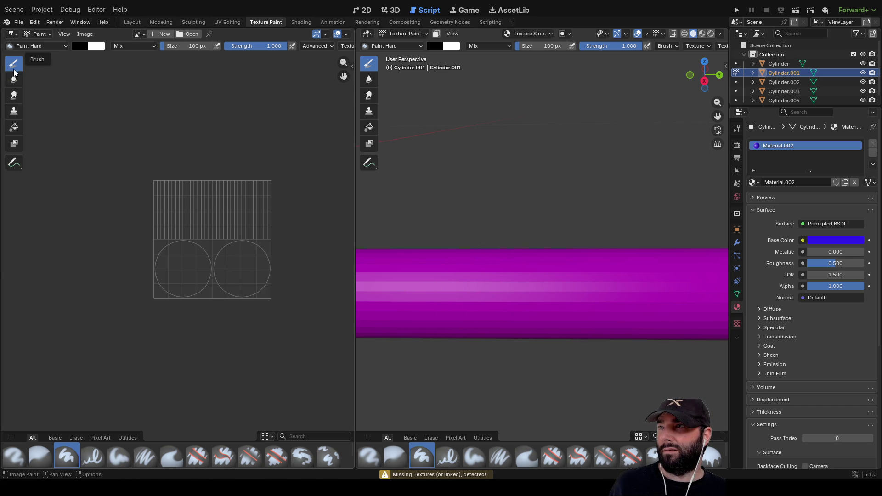
click(14, 128)
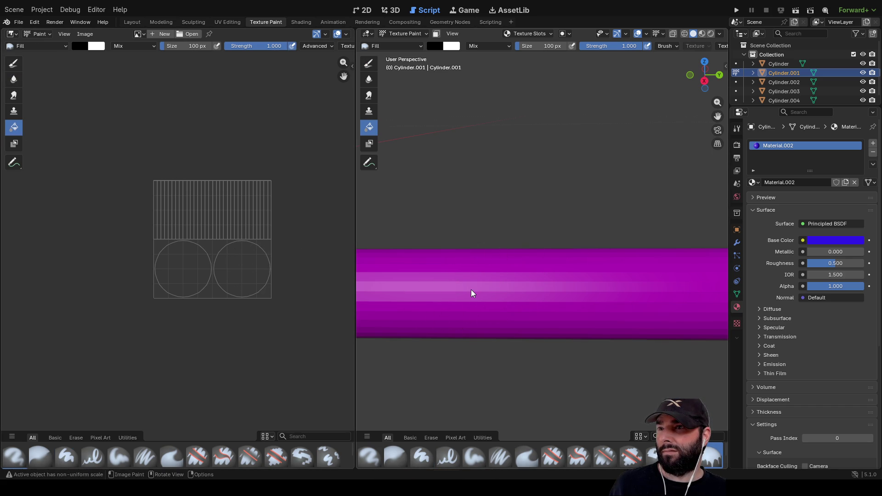
click(13, 63)
scroll(457, 247, down, 5)
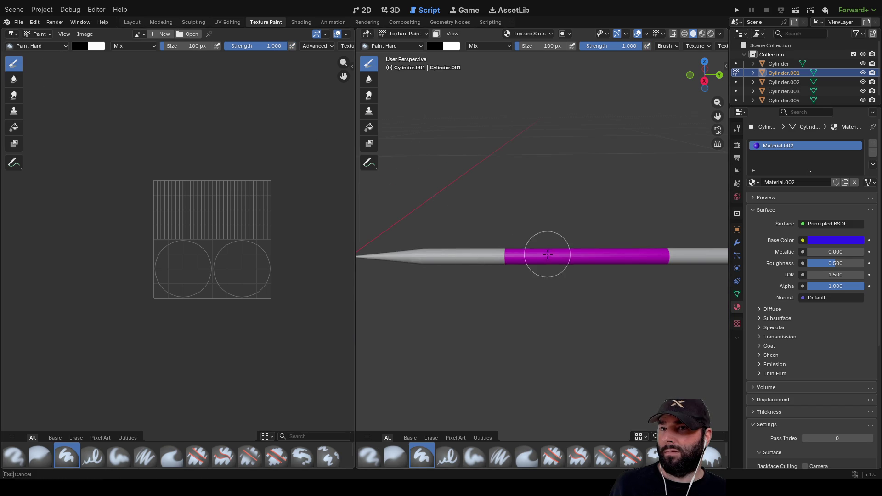
drag(557, 250, 642, 232)
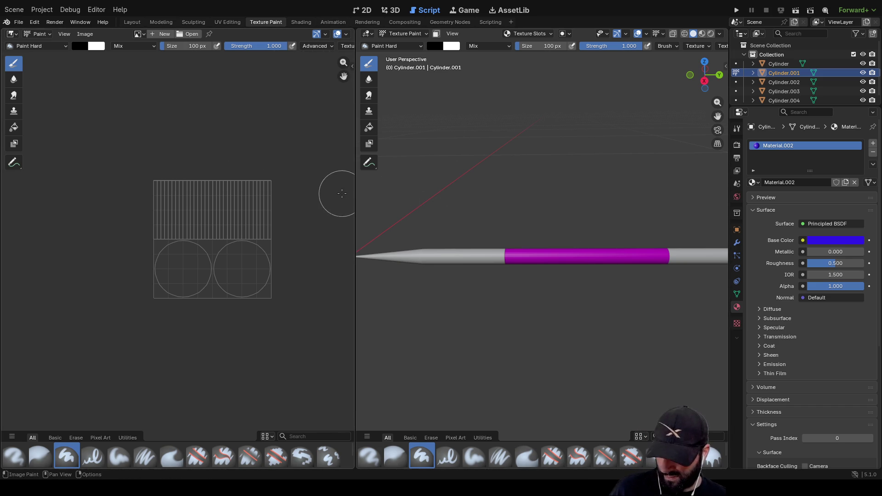
- Return to the Layout workspace and orbit so the shaft runs horizontally toward Cylinder.001
key(Tab)
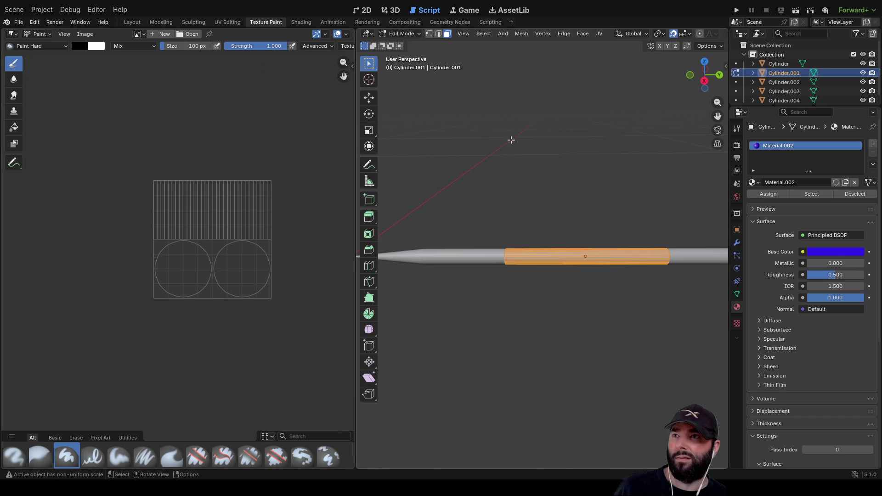
key(Tab)
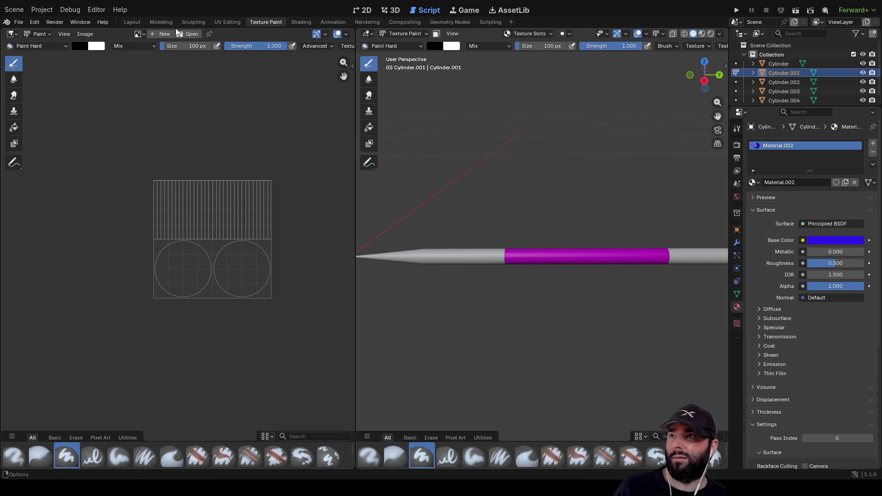
click(161, 22)
click(134, 22)
mouse_move(392, 184)
mouse_down()
mouse_move(494, 203)
mouse_move(535, 239)
mouse_up()
mouse_move(418, 239)
mouse_down()
mouse_move(503, 186)
mouse_move(276, 177)
mouse_up()
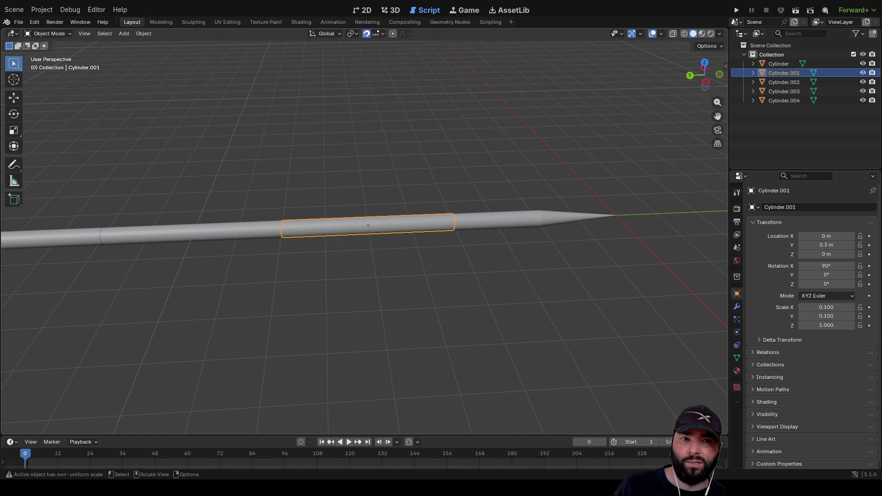
- Unwrap Cylinder.001 in Edit Mode with Smart UV Project
click(49, 33)
click(53, 57)
mouse_move(261, 136)
mouse_down()
mouse_move(423, 141)
mouse_move(417, 124)
mouse_up()
scroll(383, 199, up, 2)
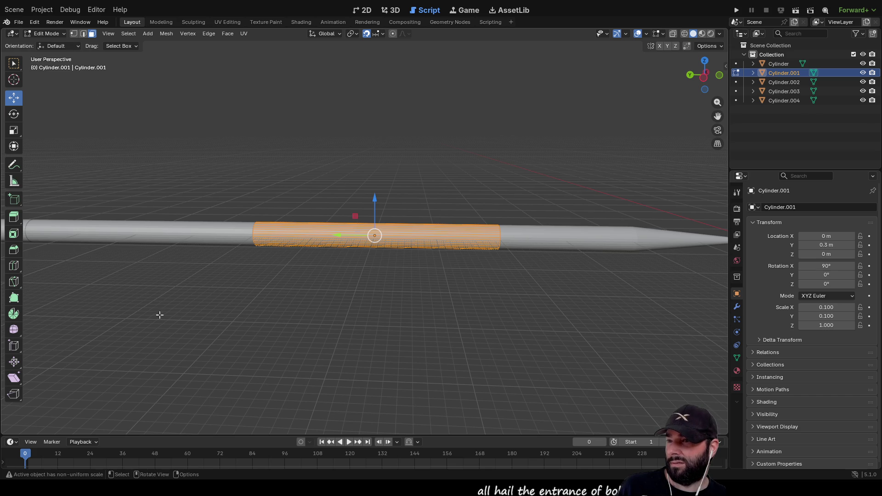
right_click(313, 222)
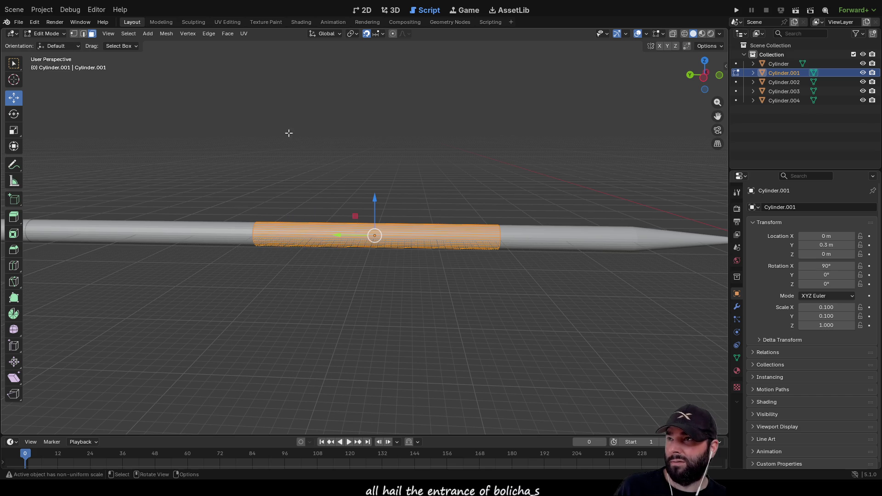
click(243, 34)
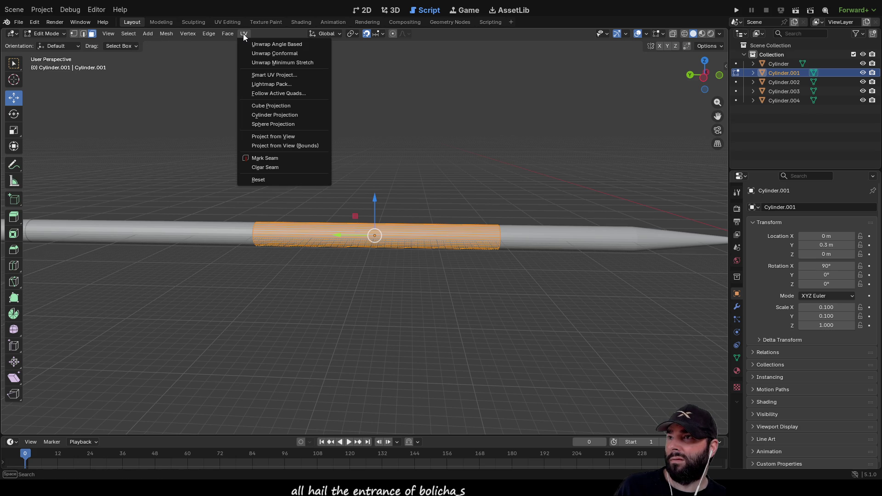
click(296, 75)
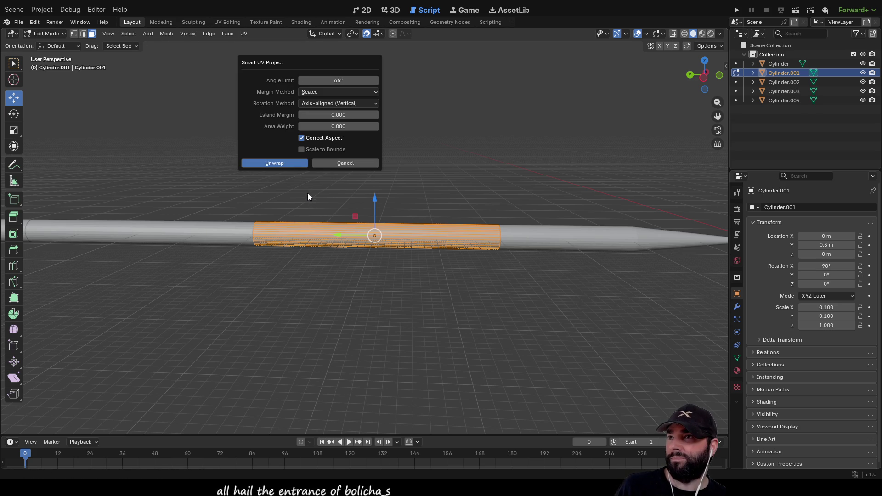
click(277, 163)
scroll(227, 137, down, 3)
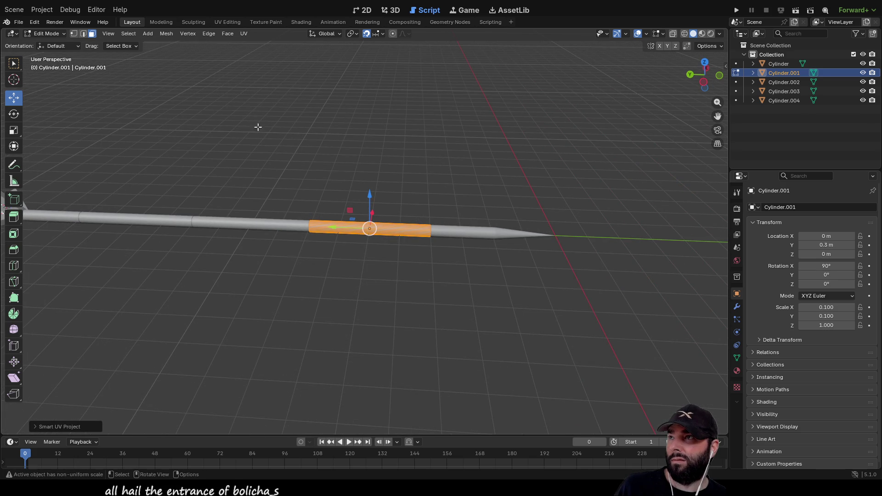
- Select Cylinder, Cylinder.002, .003 and .004 together and Smart UV Project them all
key(Tab)
click(482, 233)
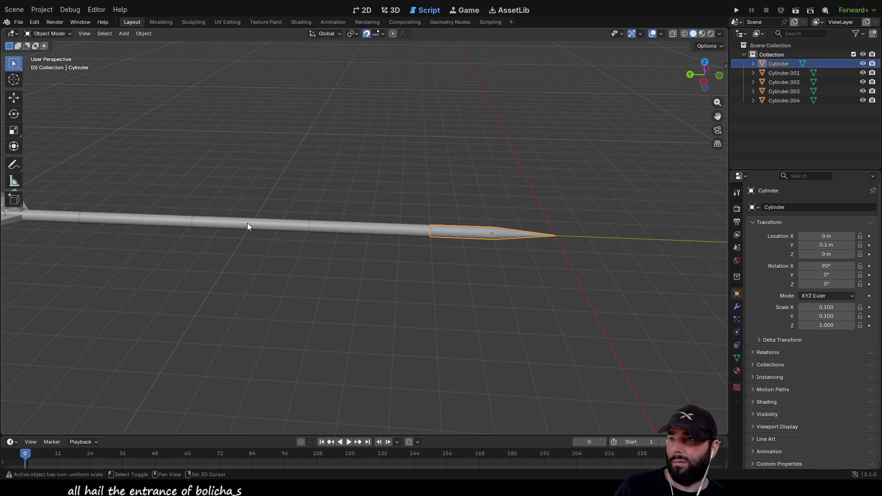
shift+click(243, 223)
shift+click(152, 220)
shift+click(68, 219)
scroll(203, 299, down, 1)
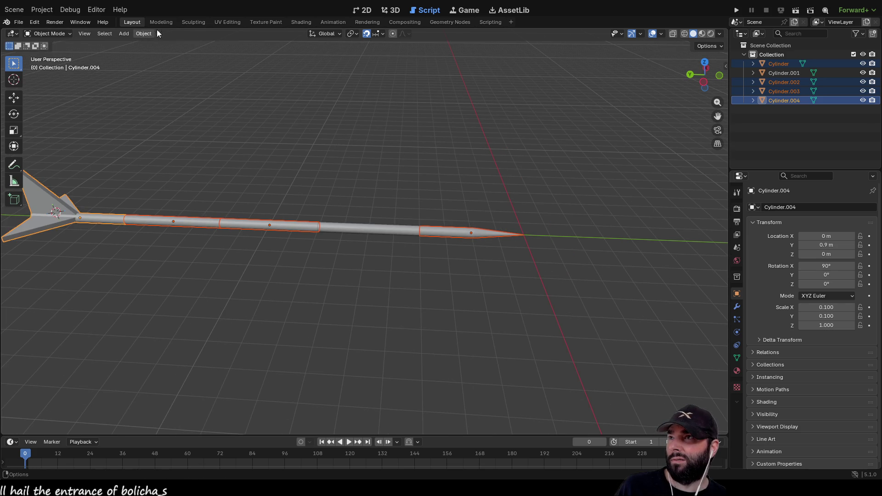
key(Tab)
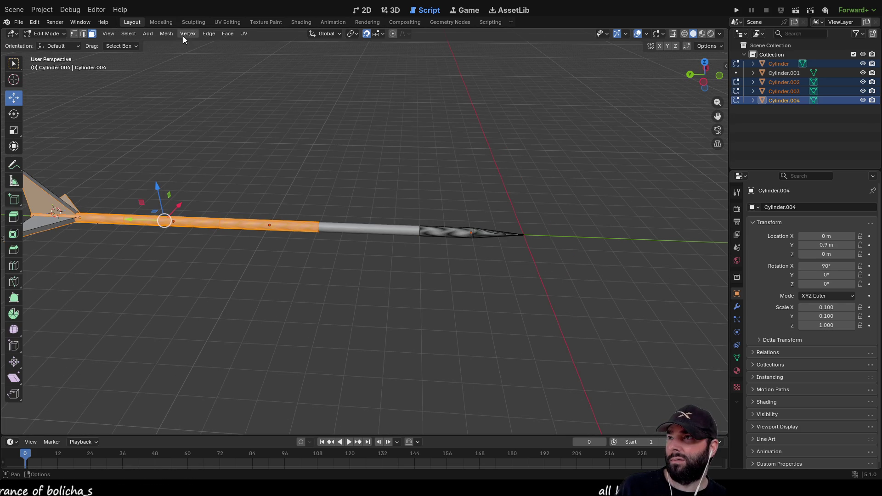
click(243, 33)
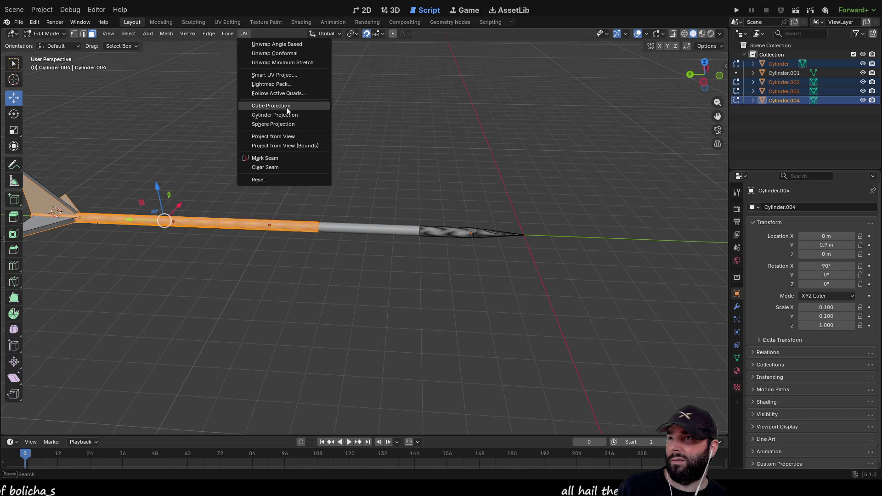
click(285, 75)
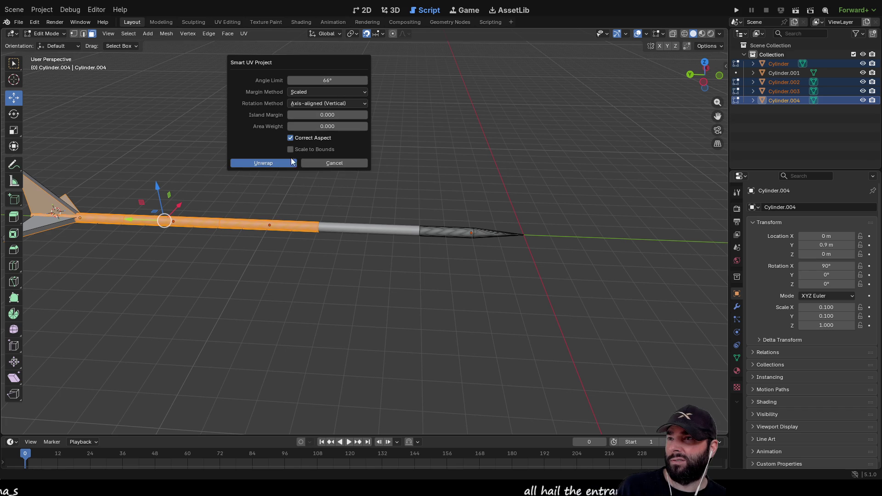
click(256, 166)
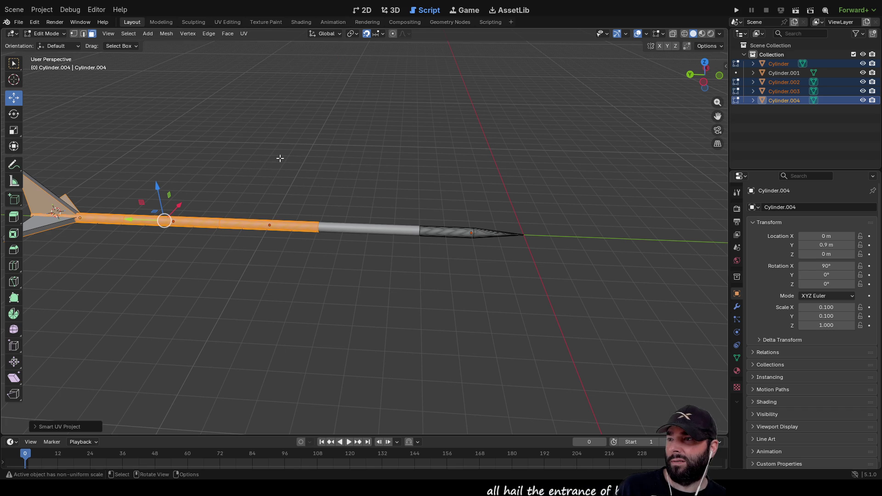
click(275, 160)
click(266, 22)
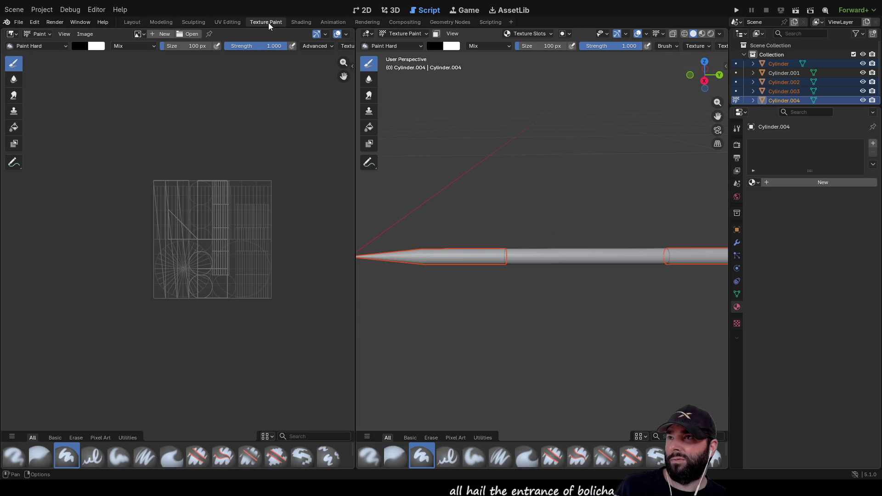
- Give Cylinder.004 a new Material.003 with base colour hex 00FF00
scroll(429, 279, down, 3)
click(193, 212)
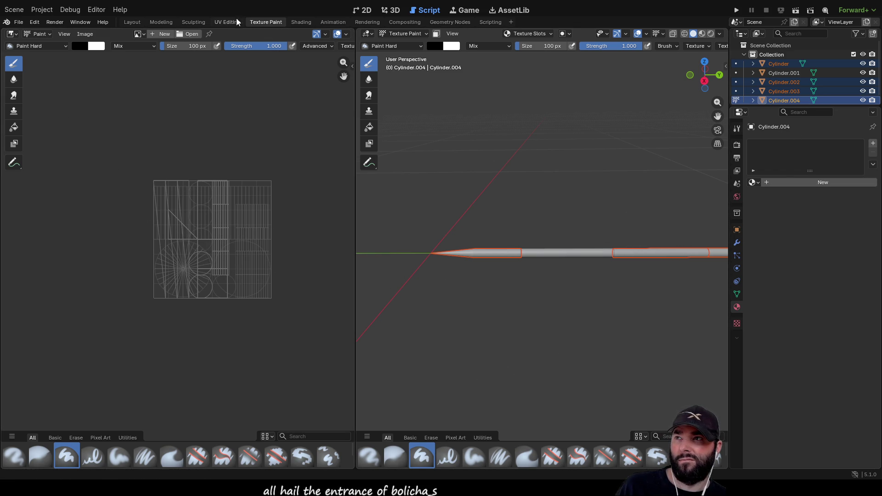
click(800, 182)
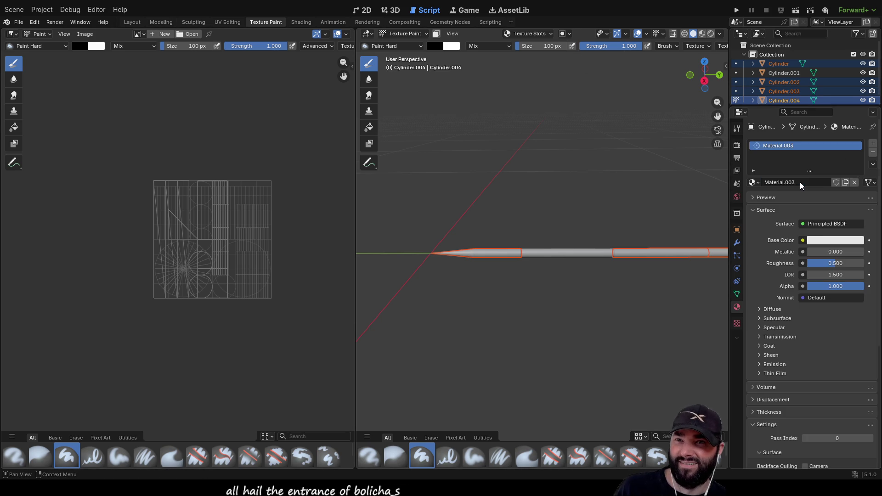
click(822, 241)
click(809, 120)
click(818, 227)
text(00FF00)
key(Return)
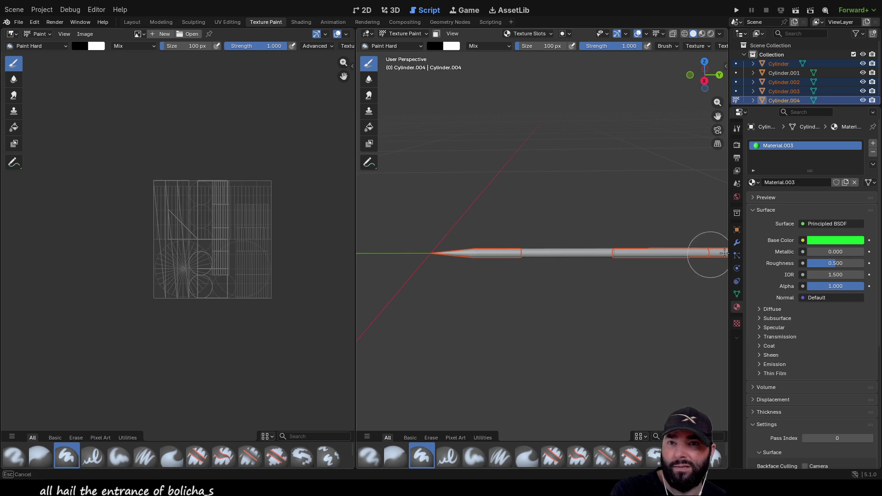
click(696, 264)
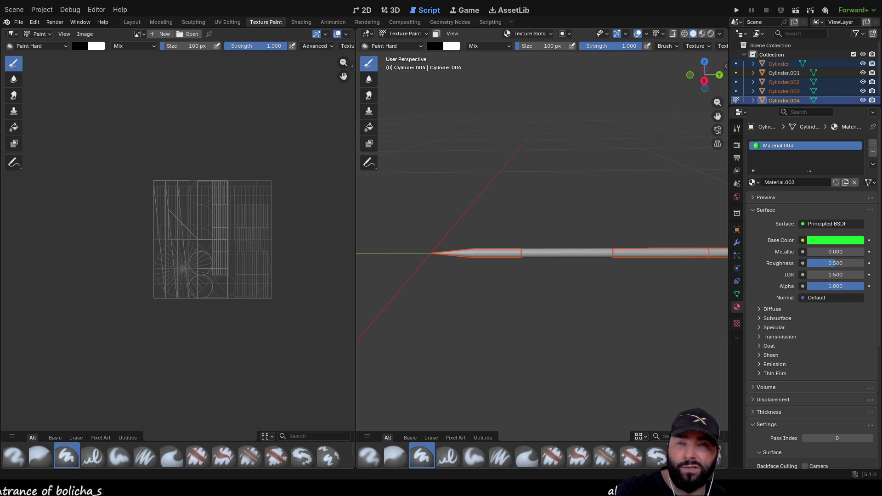
click(300, 22)
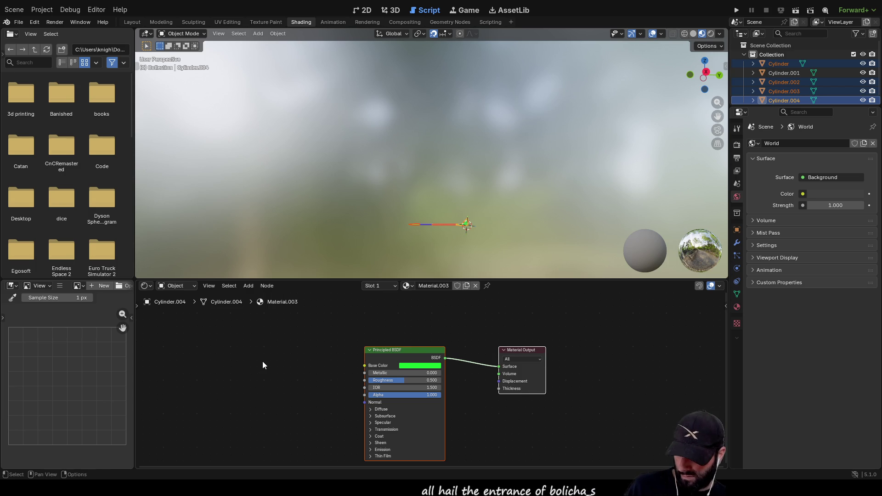
- Add an Image Texture node to Material.003, placed left of the Principled BSDF
key(shift+a)
mouse_move(245, 310)
mouse_move(239, 361)
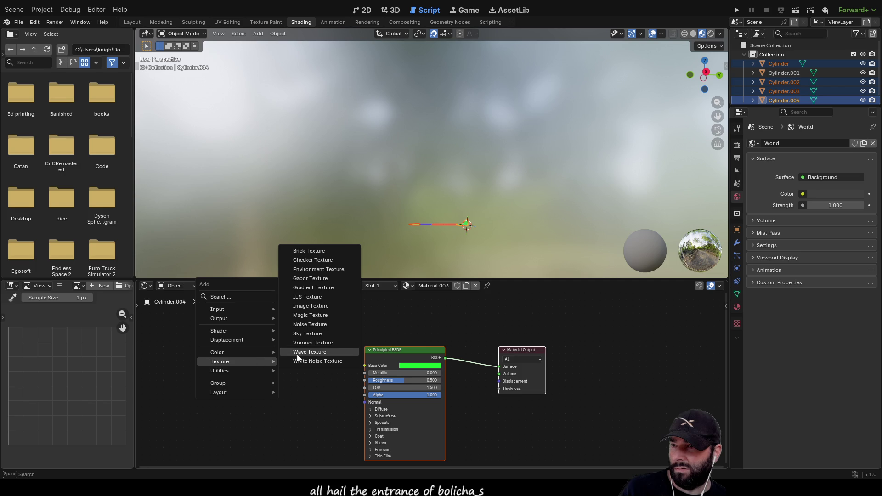
click(310, 305)
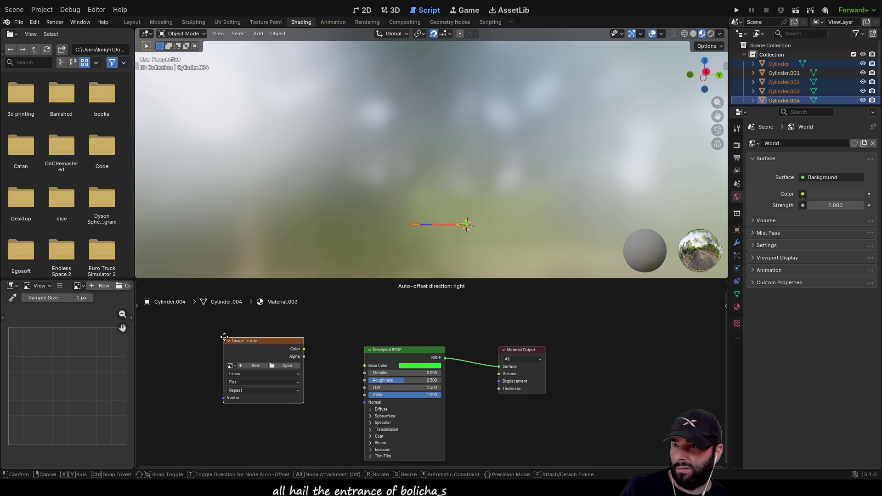
click(217, 339)
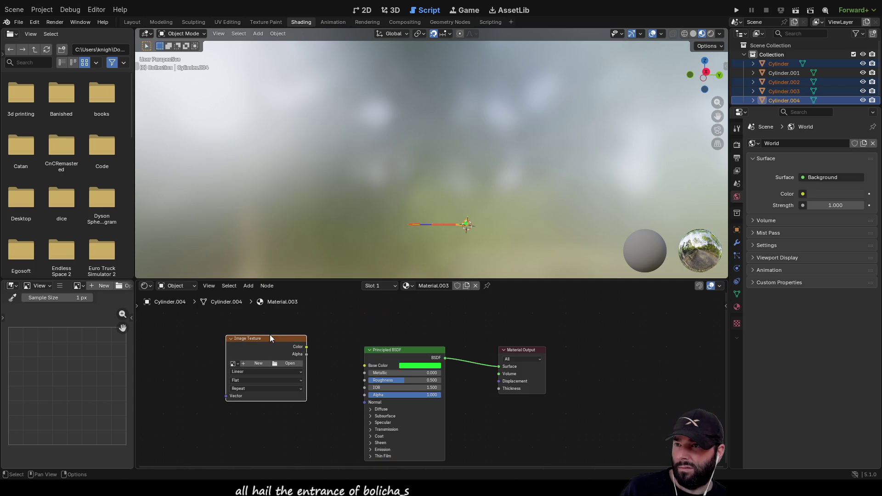
drag(270, 336, 280, 343)
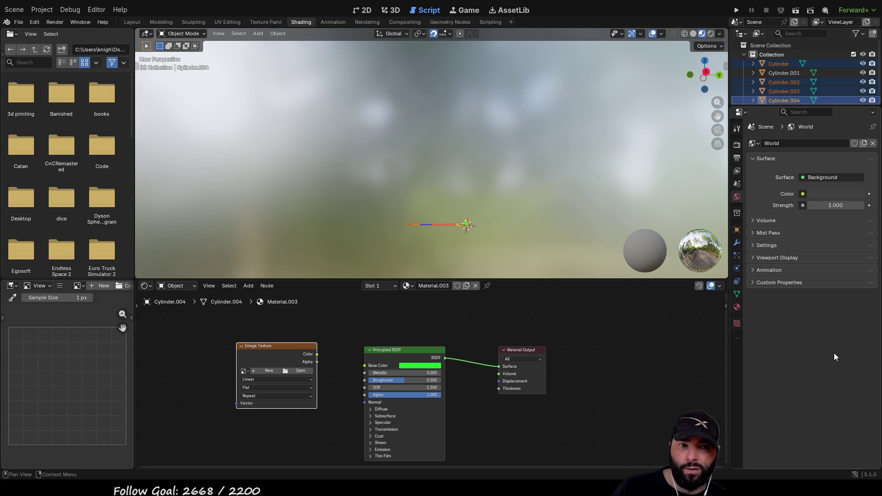
- Create a new blank 1024 × 1024 image named Untitled on the Image Texture node
click(264, 370)
click(271, 349)
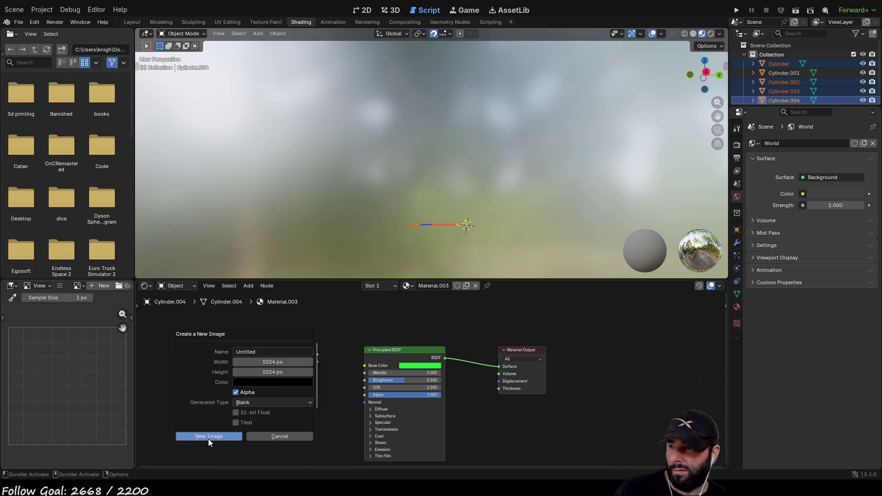
click(208, 439)
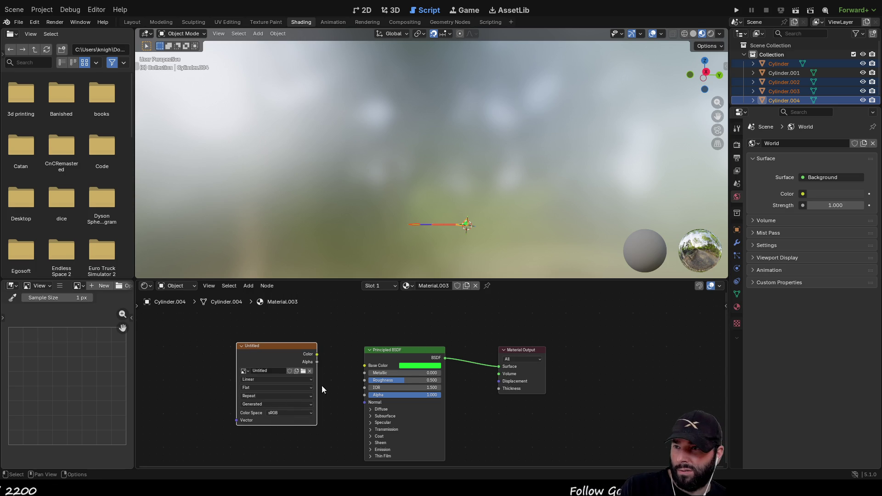
- Connect the Untitled Image Texture's Color to the Principled BSDF Base Color
drag(317, 354, 364, 366)
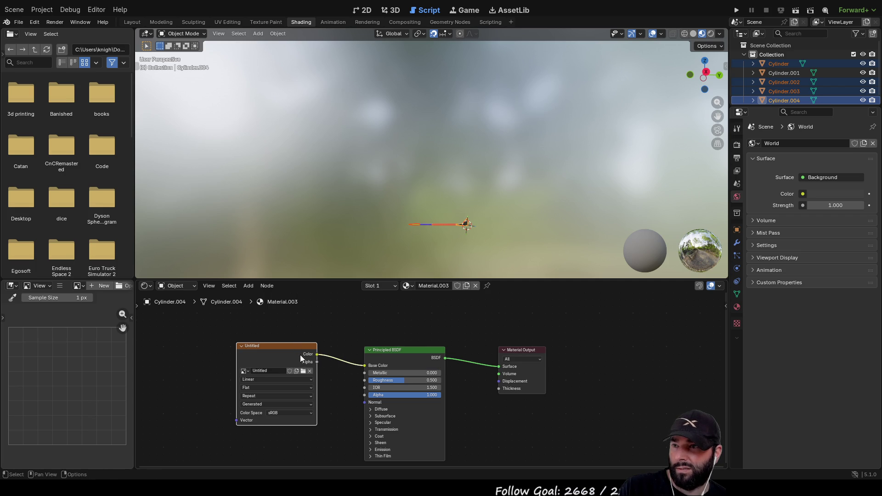
drag(299, 345, 306, 354)
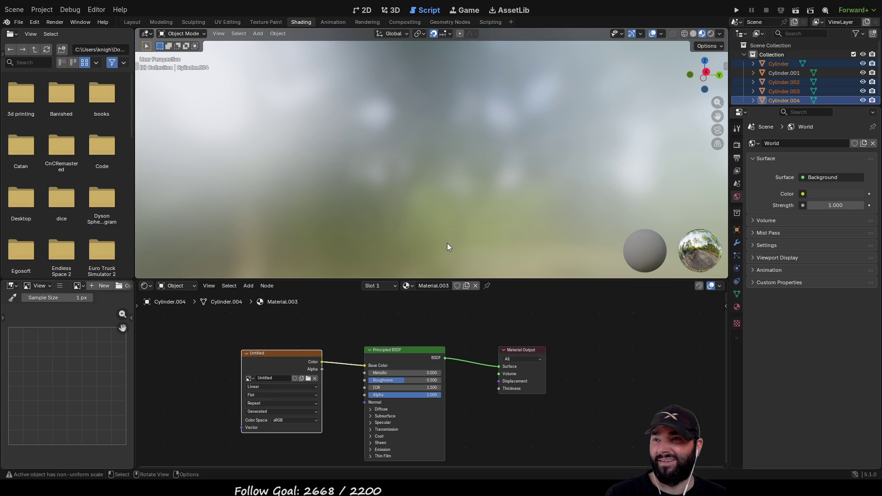
mouse_move(445, 185)
mouse_down()
mouse_move(454, 138)
mouse_move(441, 179)
mouse_move(437, 153)
mouse_move(420, 146)
mouse_move(472, 153)
mouse_move(471, 134)
mouse_up()
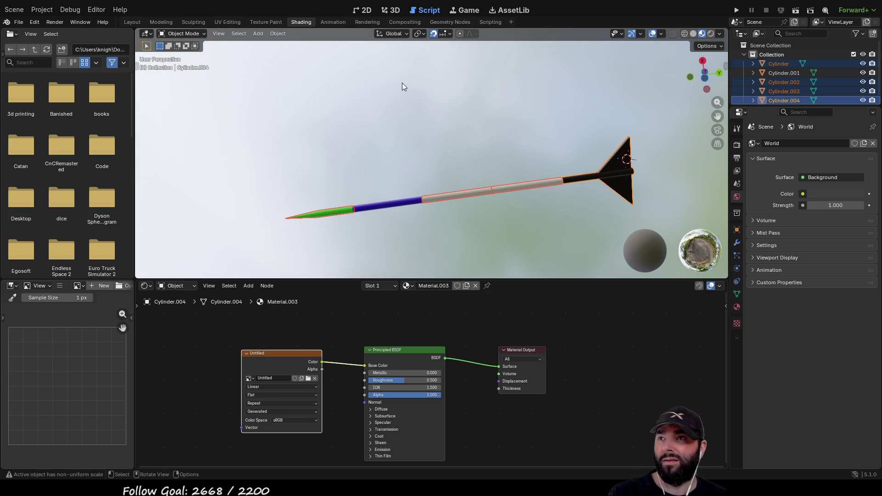
- In Texture Paint, drive Material.003's Base Color with a Brick Texture and test a stroke
click(252, 21)
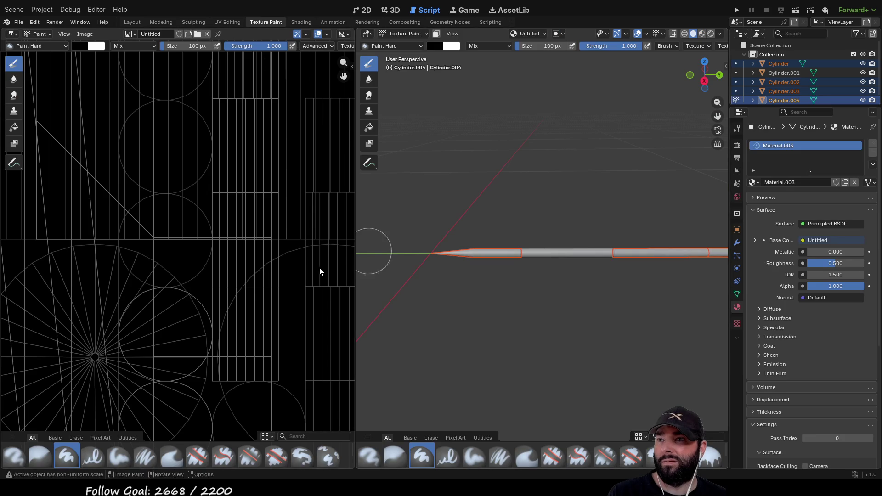
scroll(221, 268, up, 1)
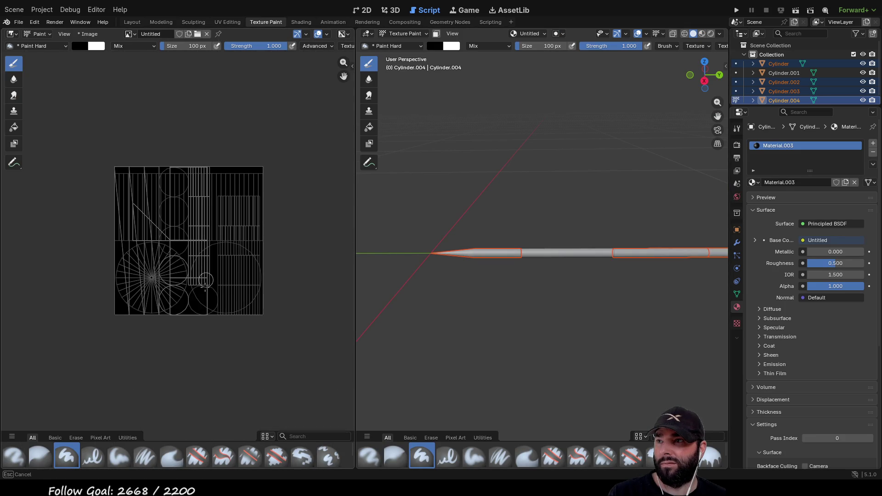
click(826, 241)
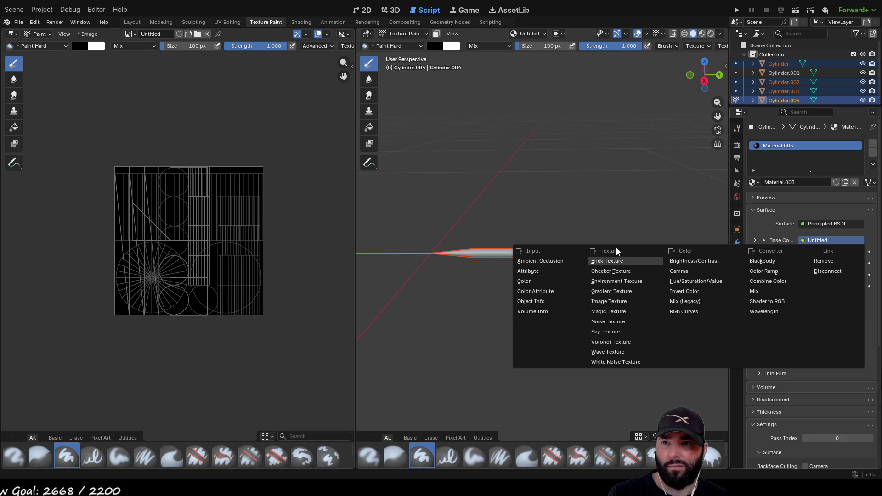
click(608, 261)
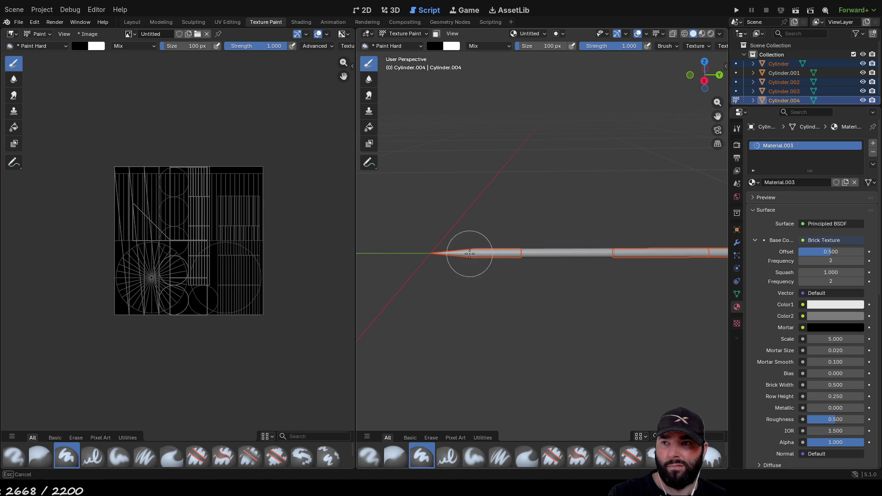
drag(215, 226, 221, 244)
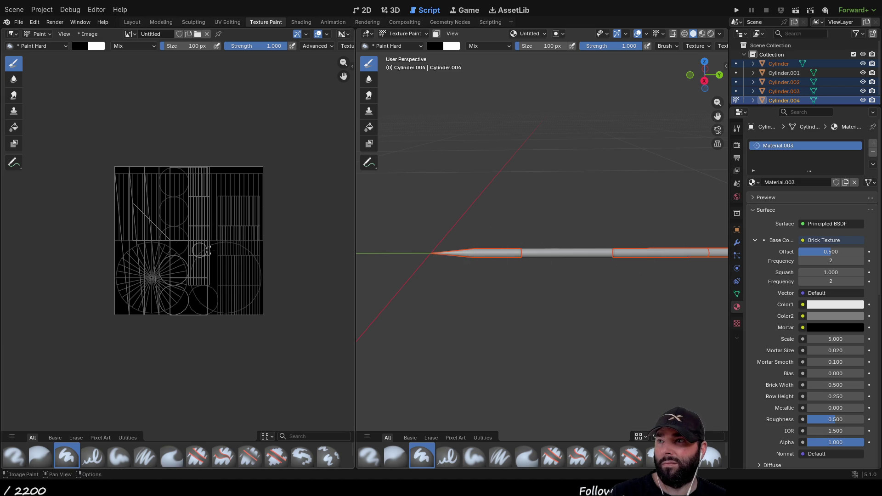
drag(594, 285, 638, 304)
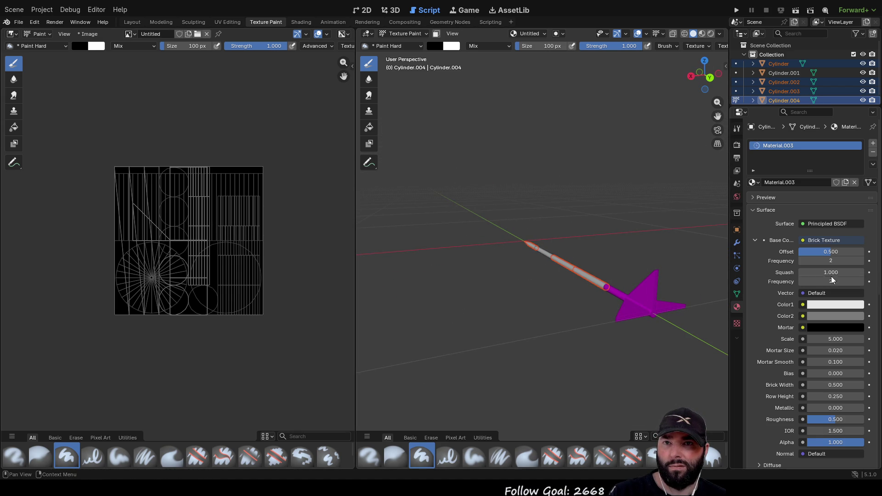
- Return Base Color to a plain colour and pick bright green
click(832, 241)
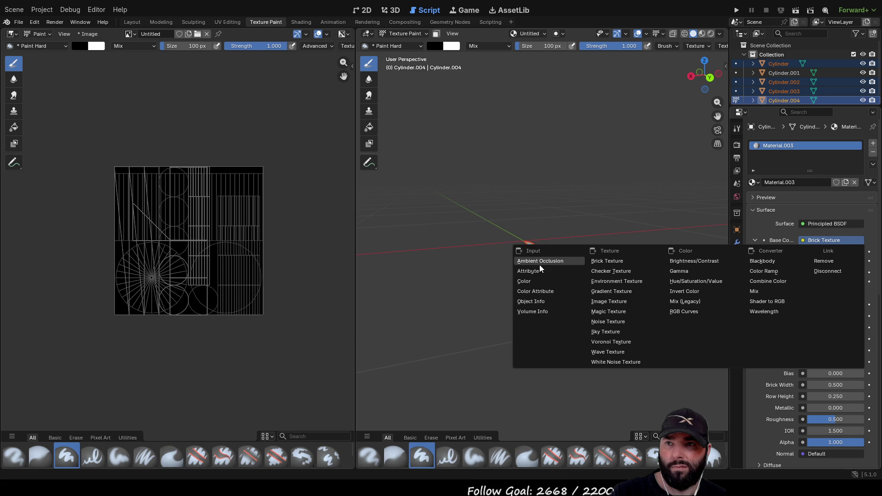
click(539, 281)
drag(868, 292, 870, 258)
click(791, 256)
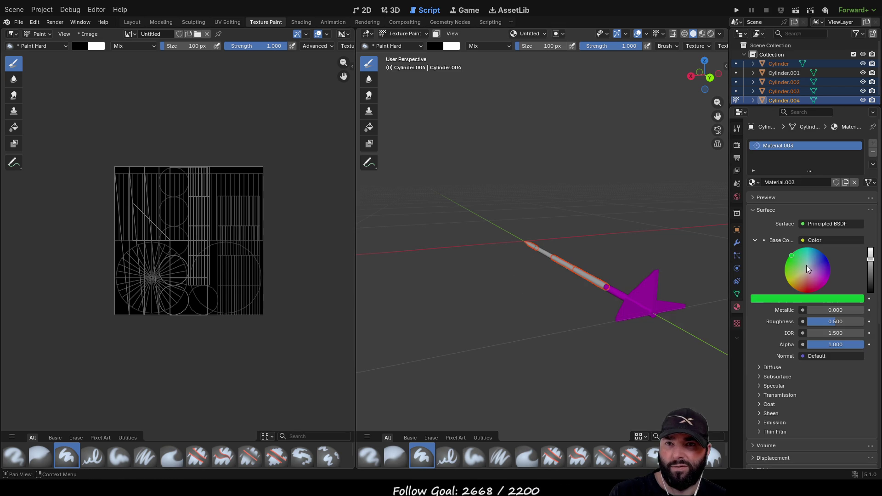
click(827, 223)
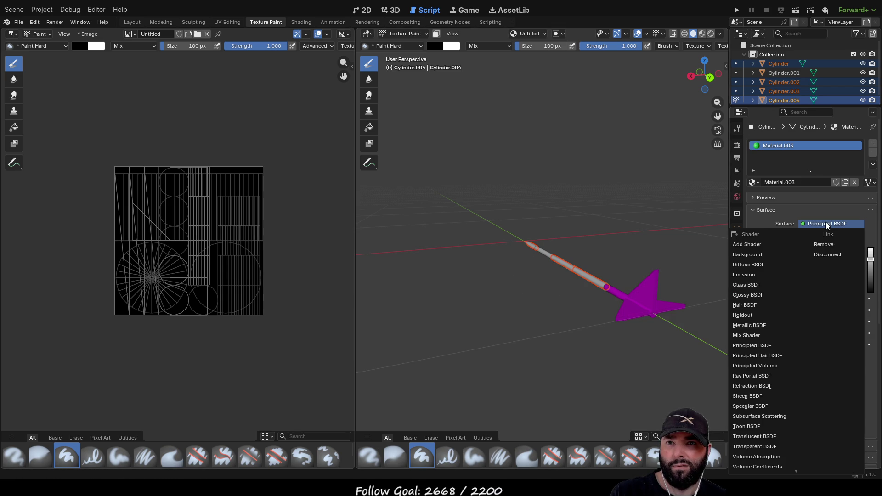
- Switch Material.003's surface to a Background shader with full-brightness bright green colour
click(754, 255)
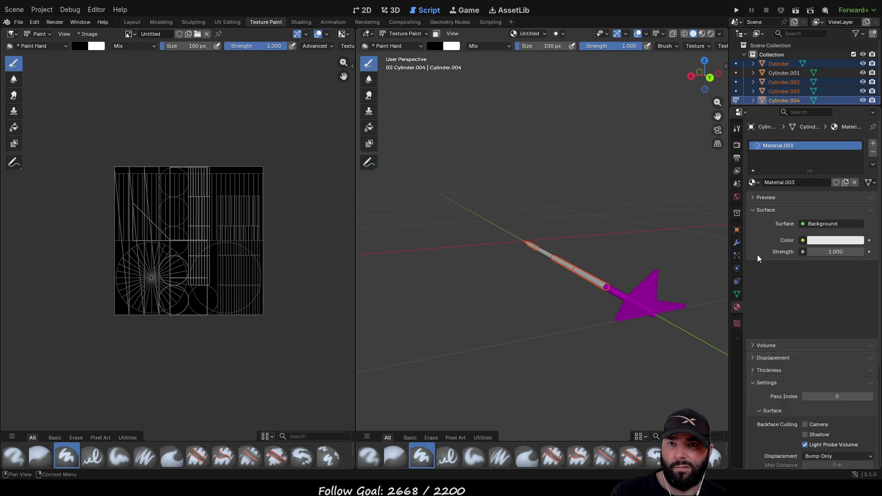
click(817, 241)
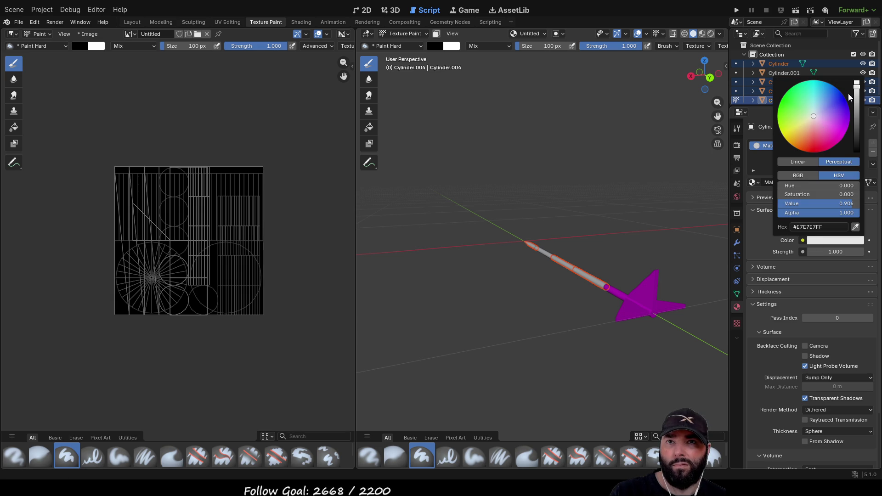
drag(857, 87, 857, 81)
click(791, 104)
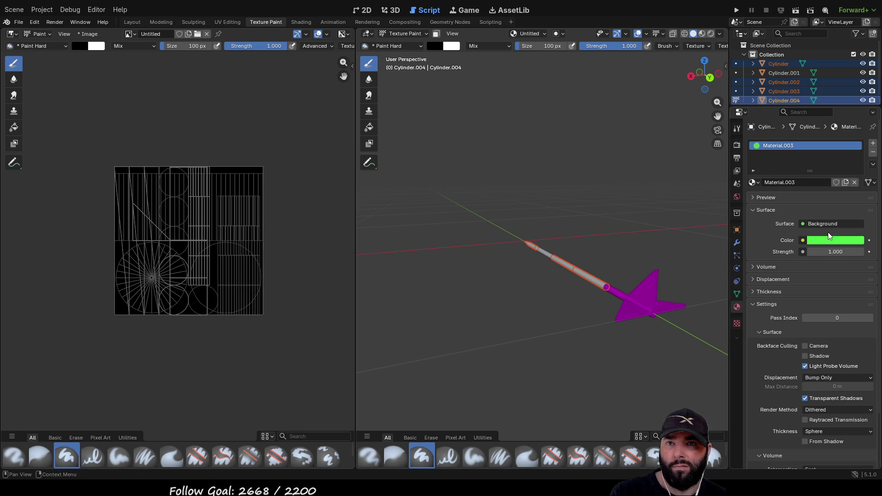
click(829, 224)
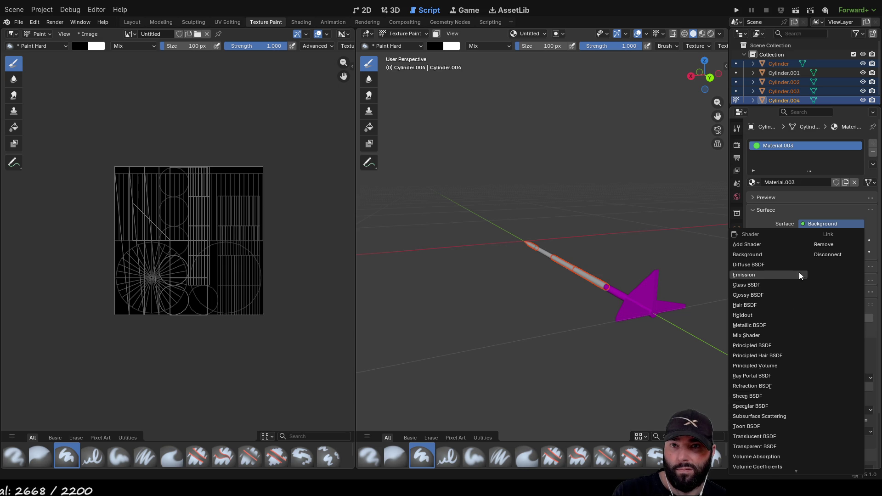
click(762, 256)
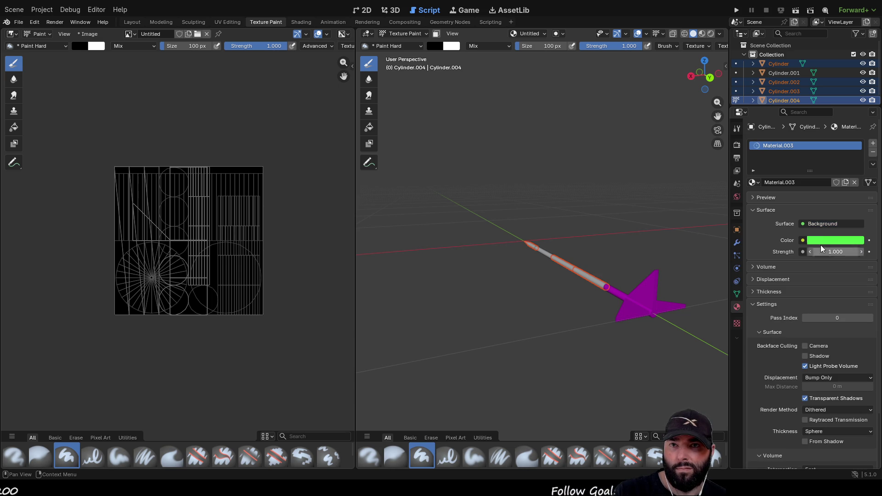
click(829, 225)
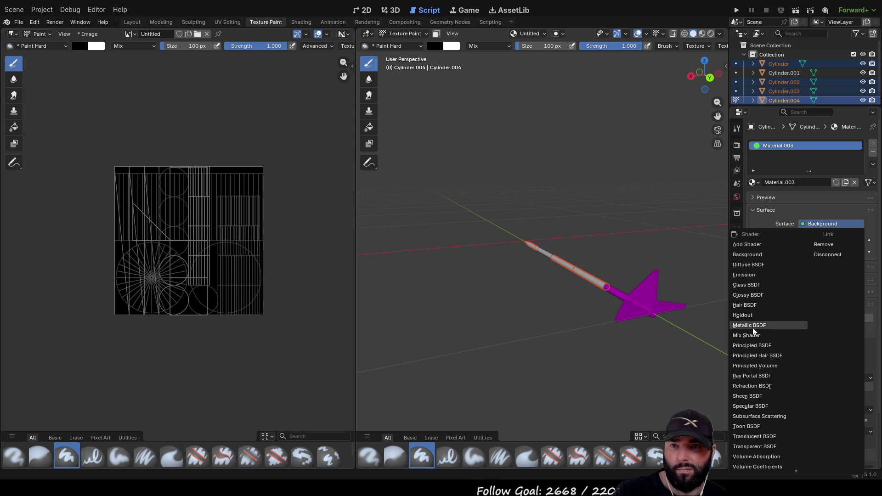
mouse_move(541, 187)
mouse_down()
mouse_move(511, 175)
mouse_move(577, 187)
mouse_up()
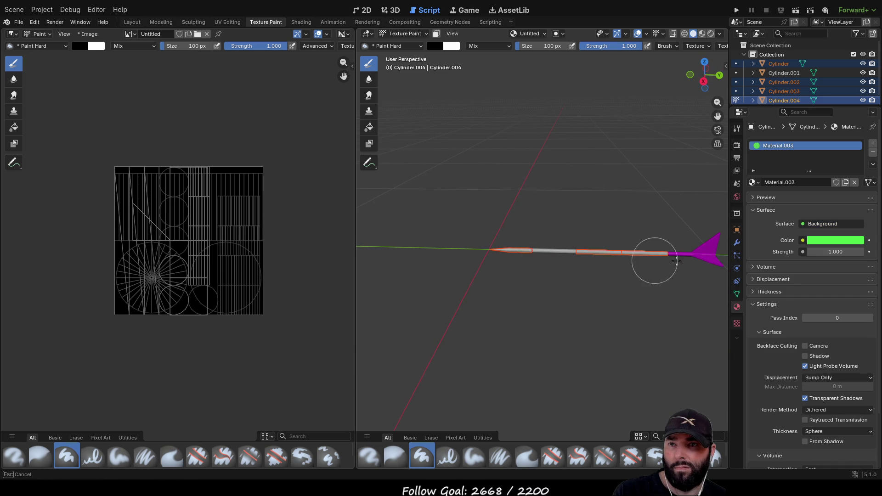
- Select only the tip Cylinder and leave Material.003's surface shader on green Background
click(784, 65)
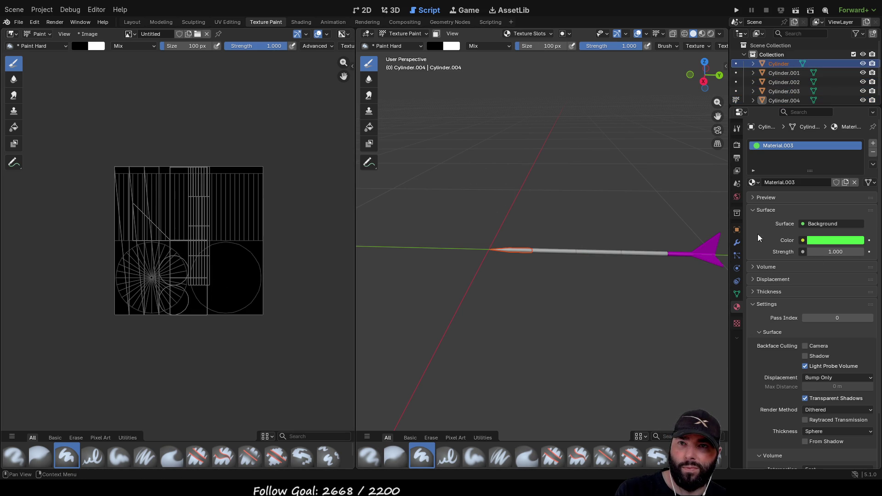
click(824, 224)
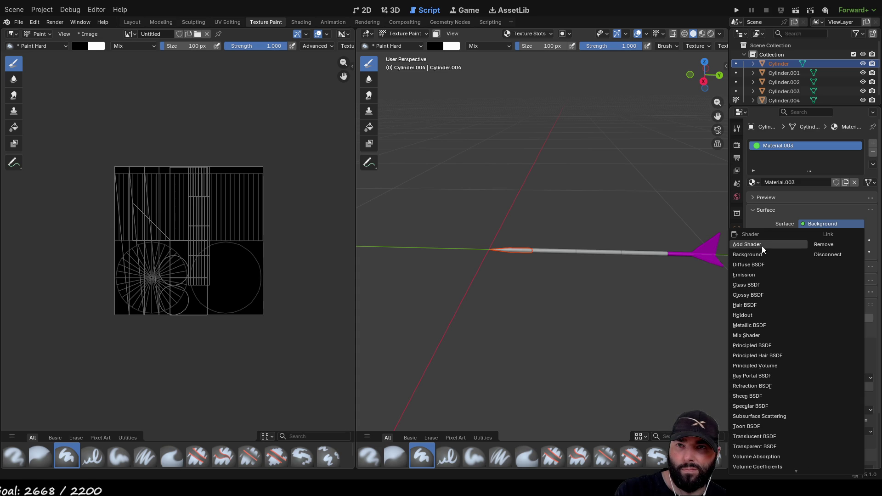
click(755, 255)
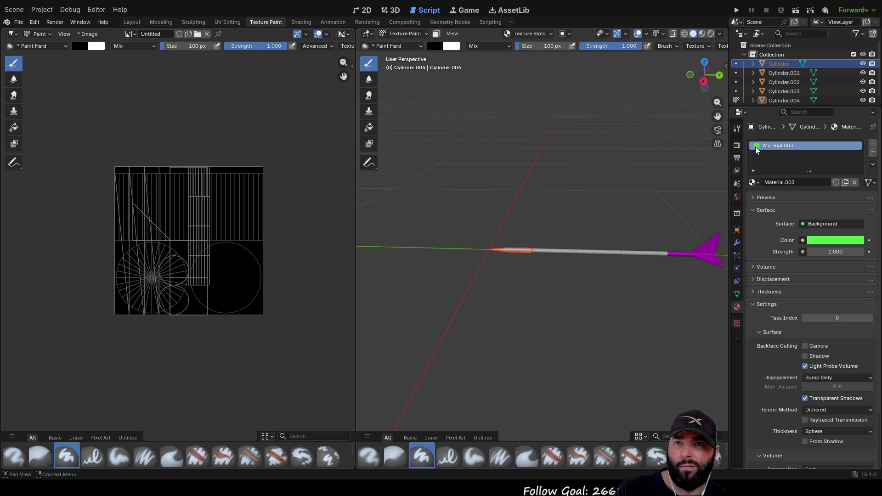
click(819, 183)
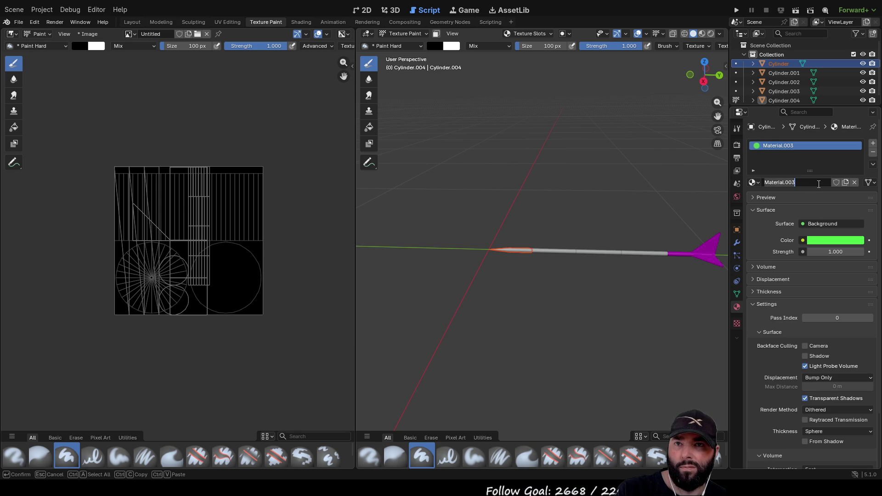
- Switch the tip Cylinder from Material.003 to the shared green Material.001, then enter Edit Mode
click(754, 182)
click(754, 182)
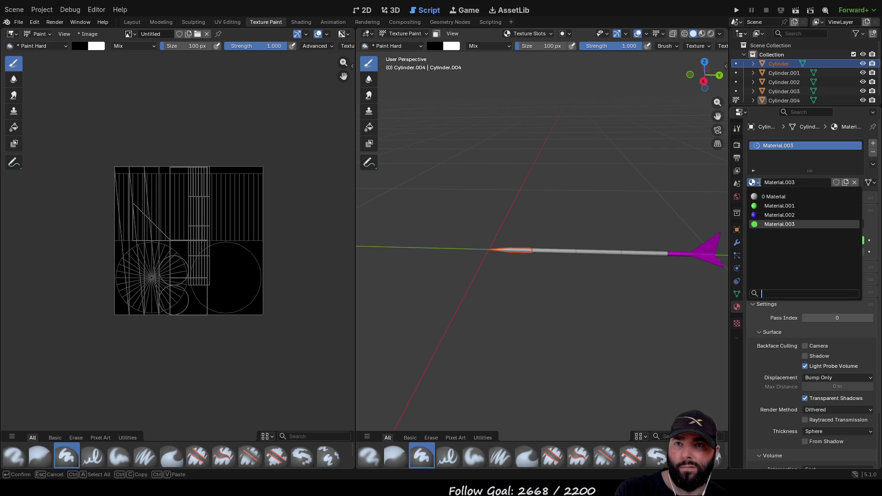
click(779, 198)
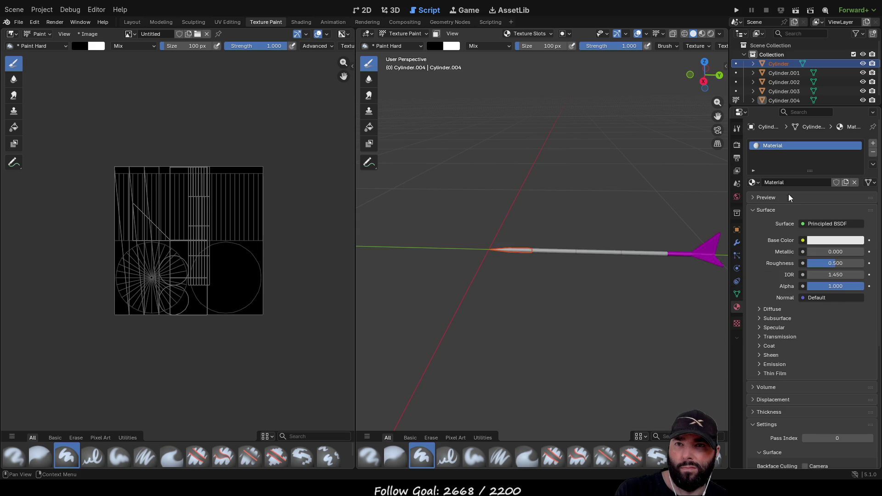
click(754, 183)
click(779, 206)
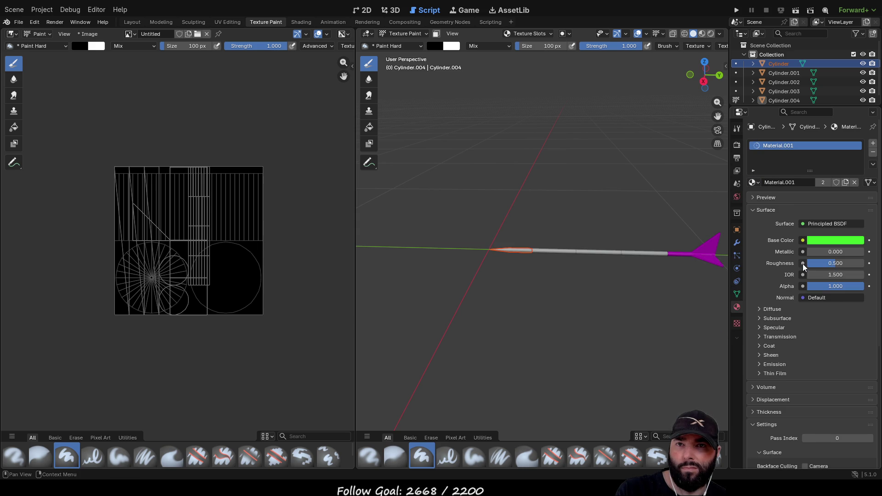
scroll(557, 282, up, 5)
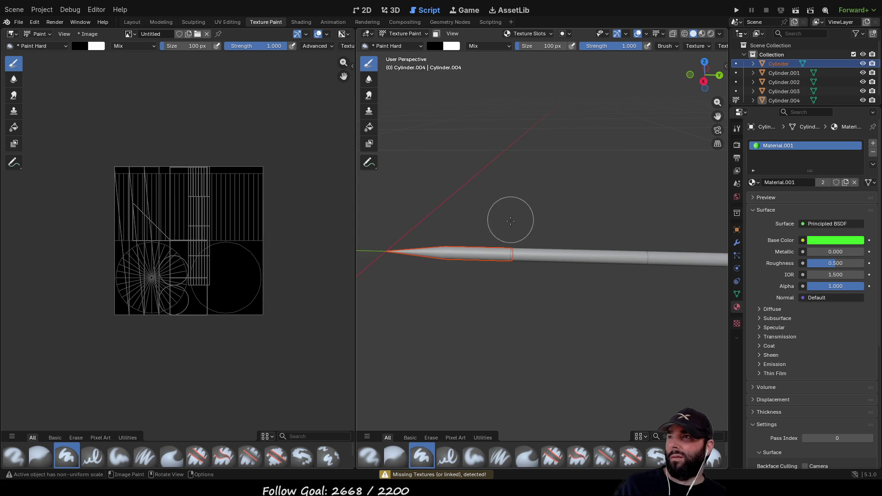
key(Tab)
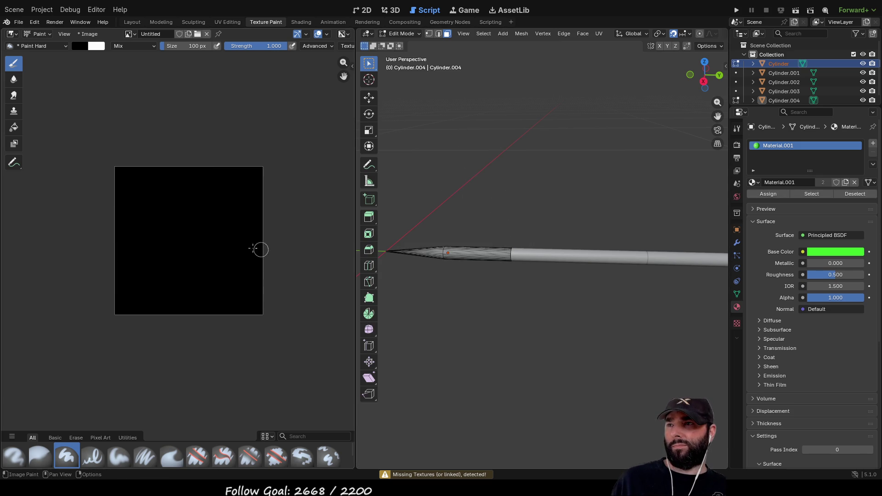
- Return to Texture Paint, try the Fill tool, then go back to the Draw brush
key(Tab)
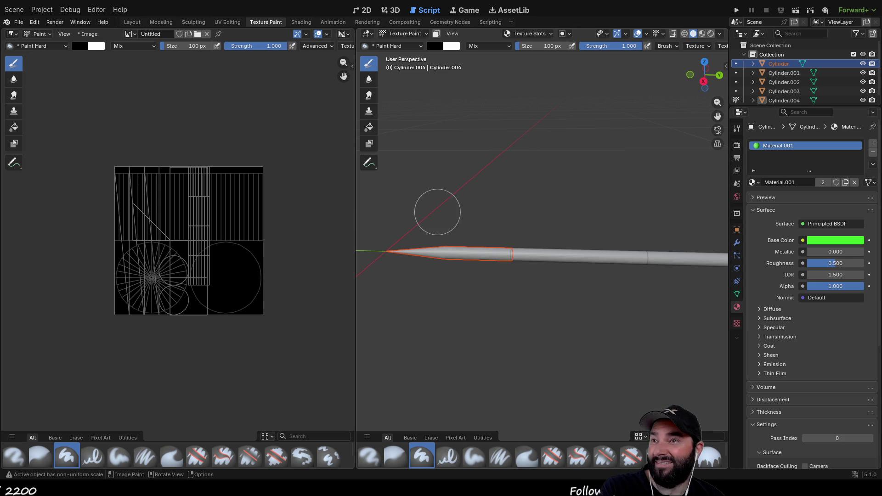
key(shift+space)
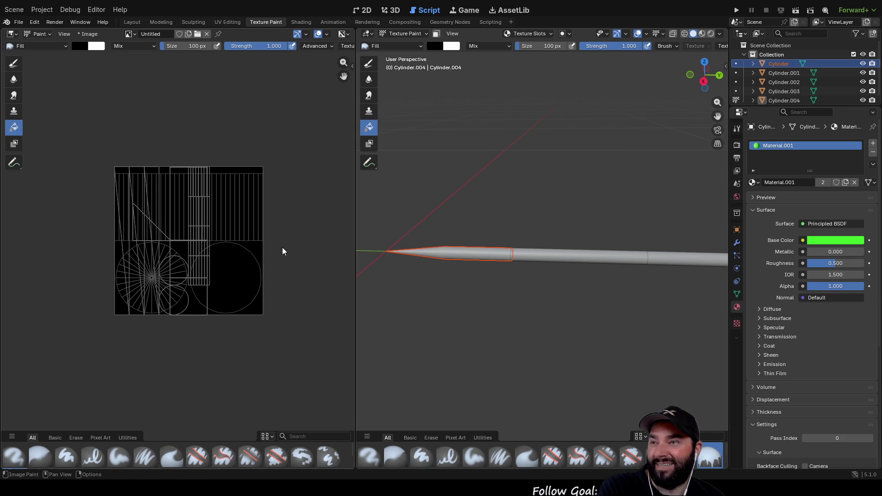
click(368, 63)
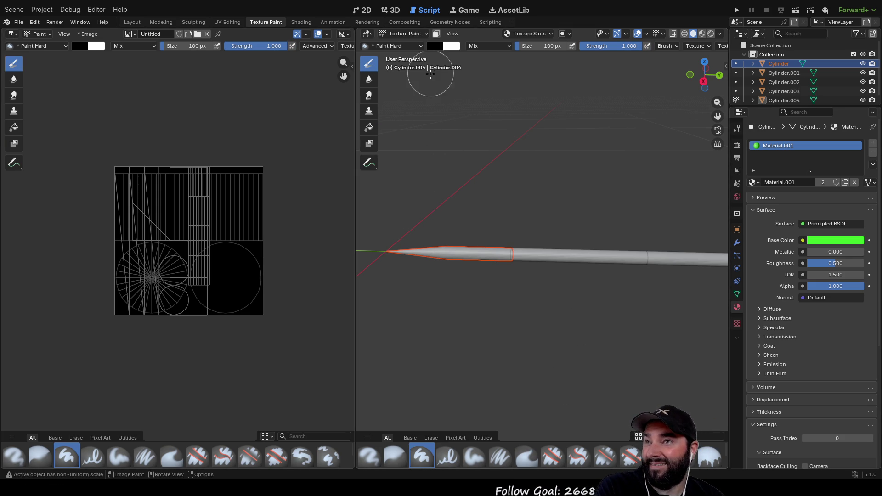
- Use the mode menu to pass through Edit Mode and settle in Object Mode
click(423, 35)
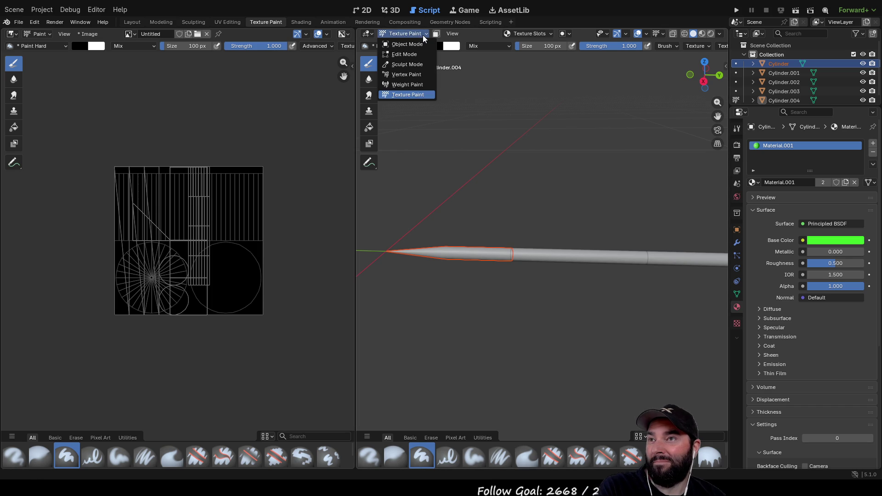
click(404, 54)
mouse_move(509, 182)
mouse_down()
mouse_move(518, 208)
mouse_move(534, 199)
mouse_up()
click(416, 33)
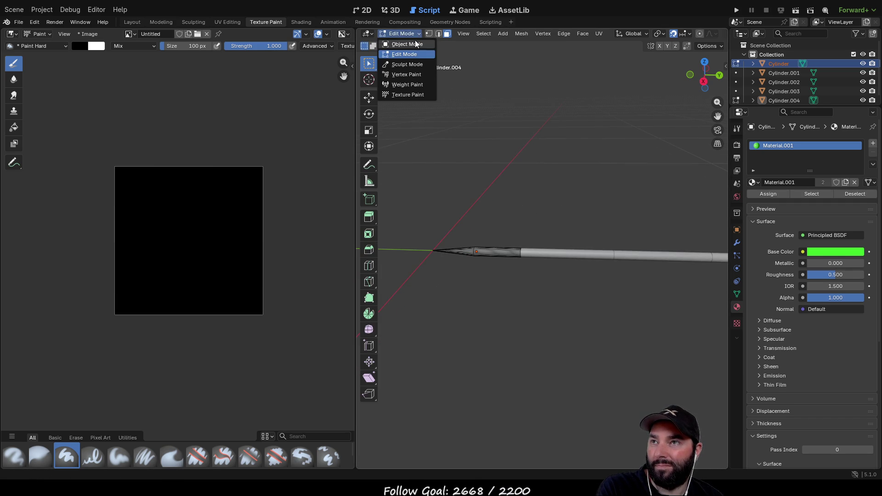
click(399, 46)
scroll(514, 291, down, 2)
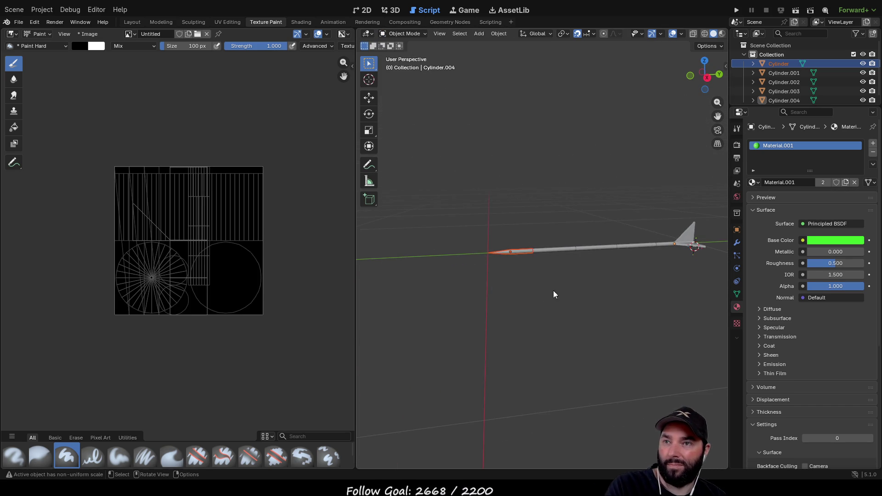
- Select the tip Cylinder and toggle it between Edit and Object Mode several times
click(535, 295)
scroll(536, 295, up, 3)
click(494, 257)
mouse_move(574, 316)
mouse_down()
mouse_move(545, 315)
mouse_move(533, 303)
mouse_up()
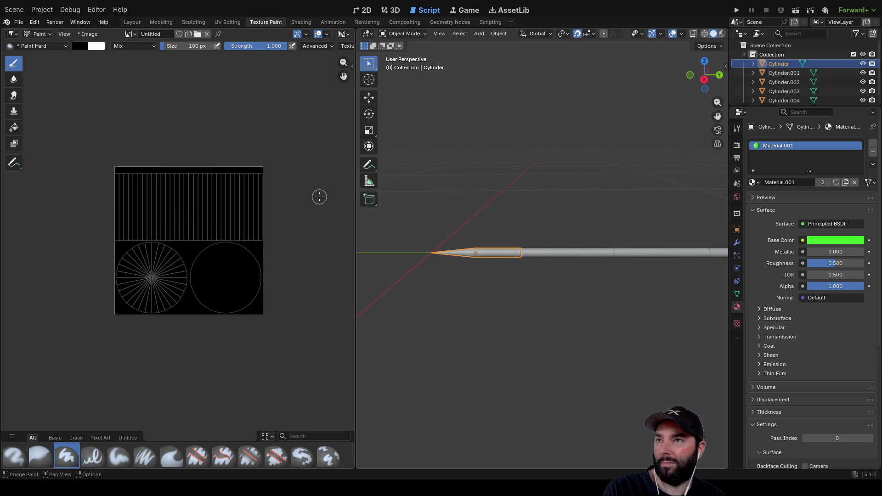
key(Tab)
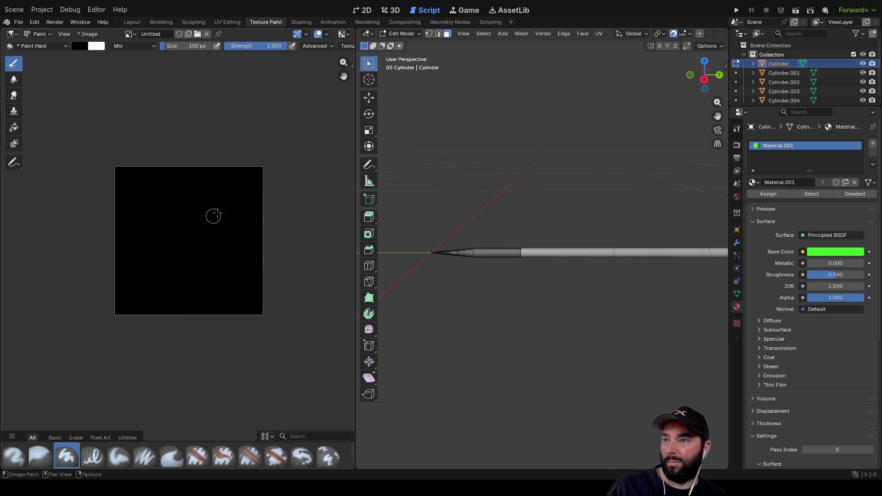
key(Tab)
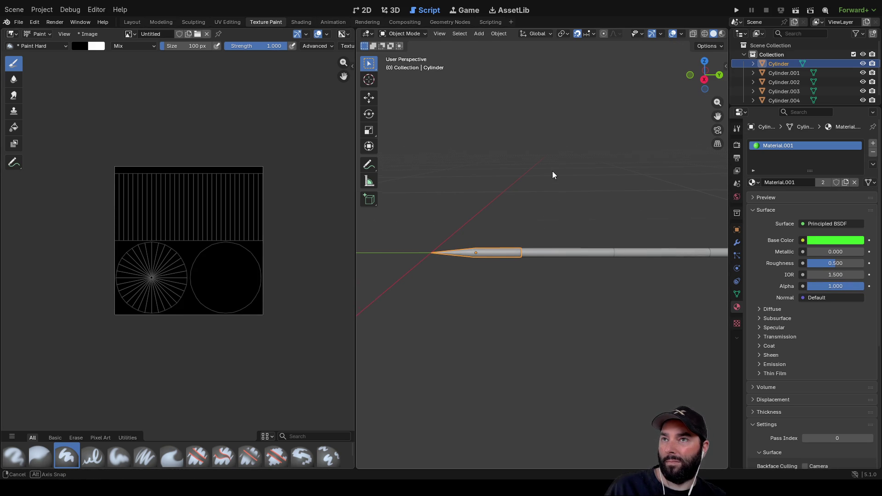
key(Tab)
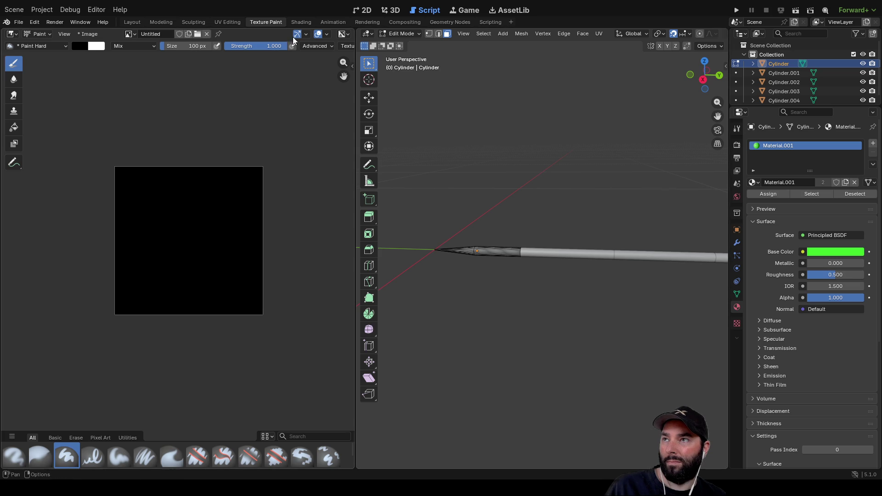
key(Tab)
key(Tab)
key(Tab)
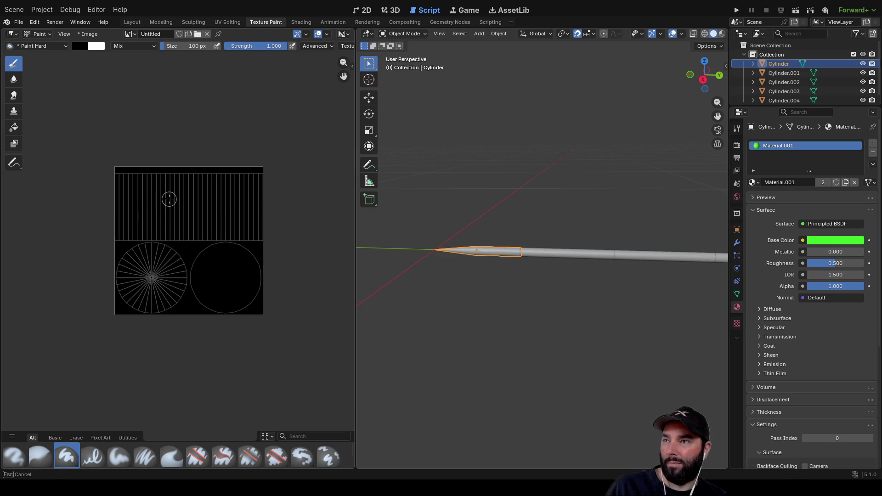
key(Tab)
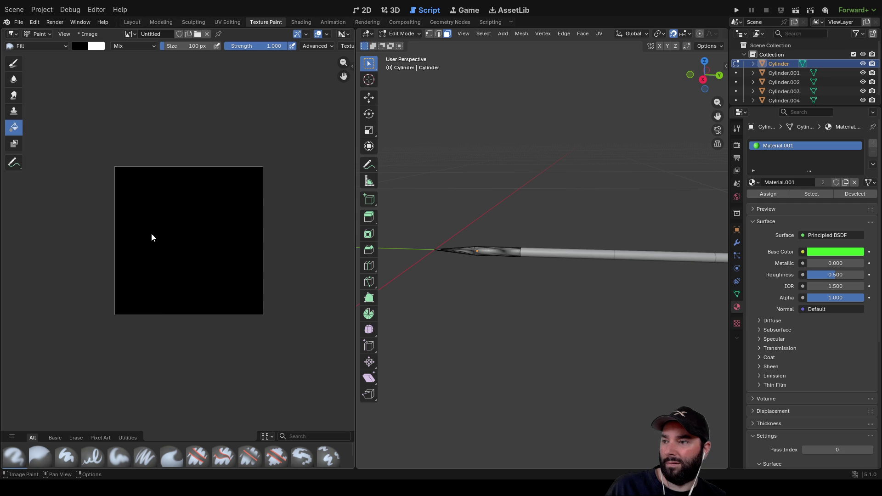
- Browse the brush categories and return to the hard paint brush
click(56, 438)
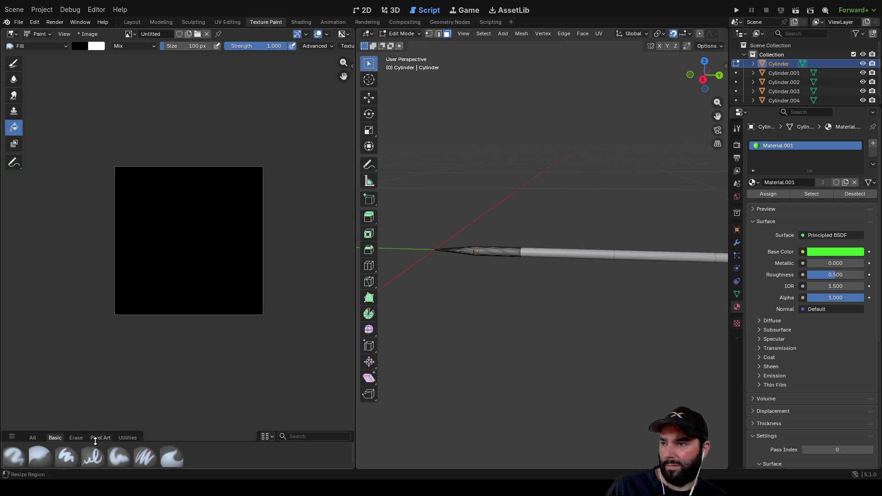
click(119, 438)
click(95, 437)
click(75, 438)
click(51, 438)
click(33, 438)
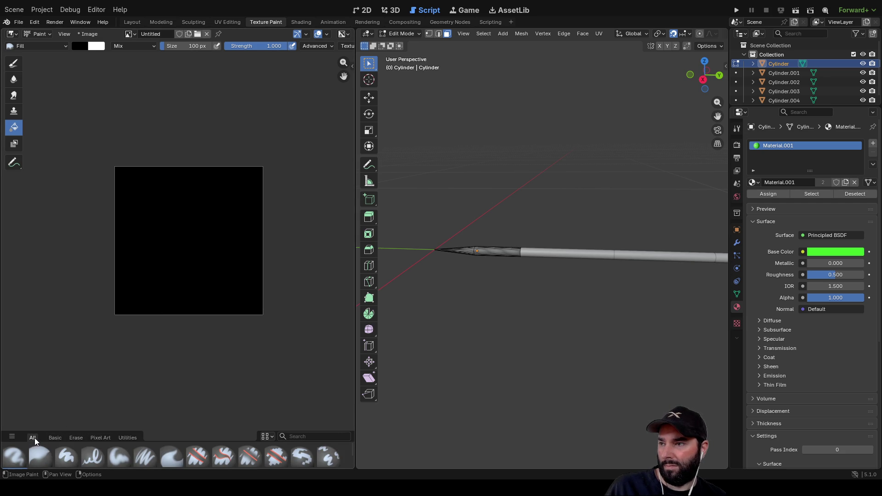
click(15, 64)
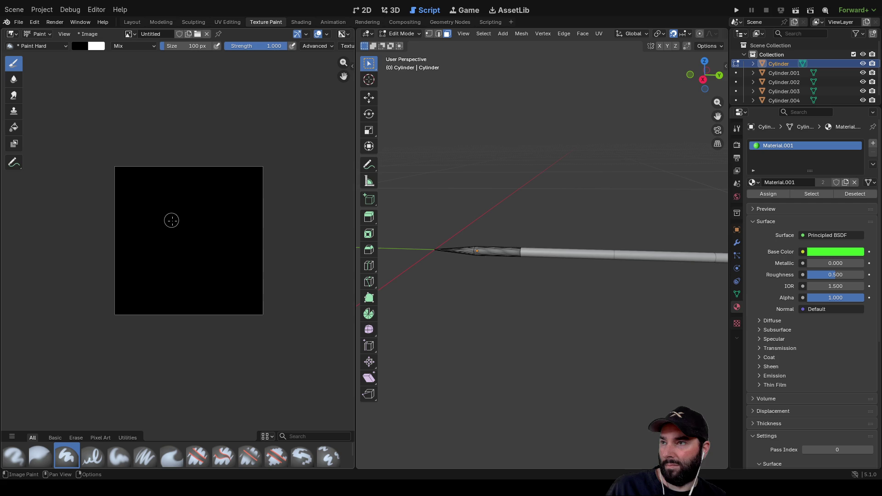
- Set the base colour to full brightness and turn the view so the arrow lies horizontally
click(835, 258)
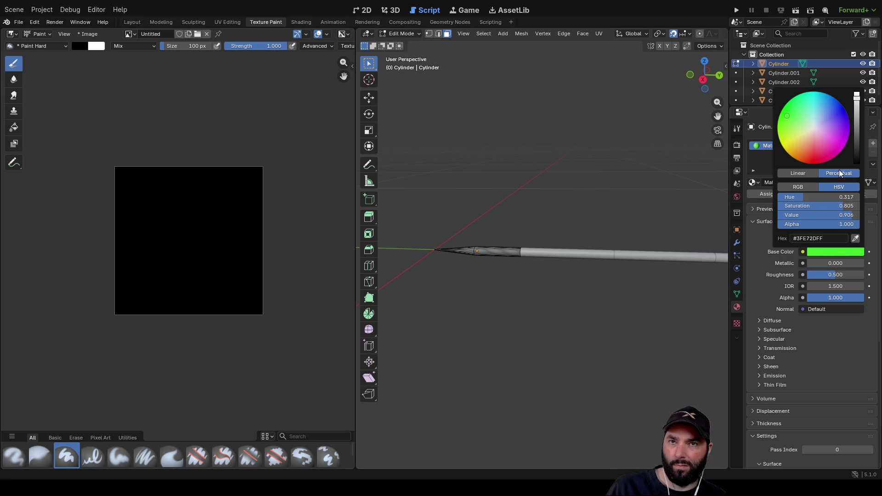
mouse_move(859, 106)
mouse_down()
mouse_move(857, 122)
mouse_move(857, 97)
mouse_up()
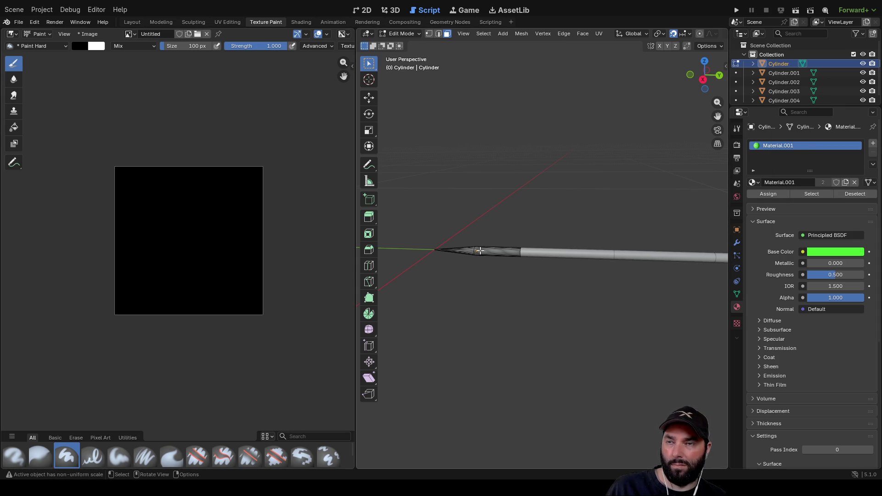
scroll(480, 248, up, 3)
mouse_move(429, 205)
mouse_down()
mouse_move(496, 197)
mouse_move(527, 171)
mouse_up()
scroll(527, 171, down, 2)
mouse_move(534, 133)
mouse_down()
mouse_move(512, 158)
mouse_move(455, 153)
mouse_up()
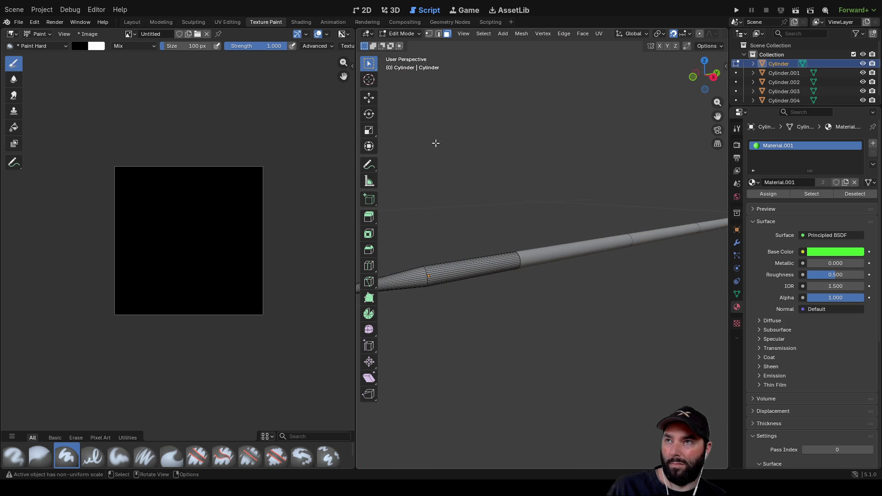
- Select the whole tip mesh, leave Edit Mode, and return to the Layout workspace
key(a)
drag(568, 148, 518, 150)
key(Tab)
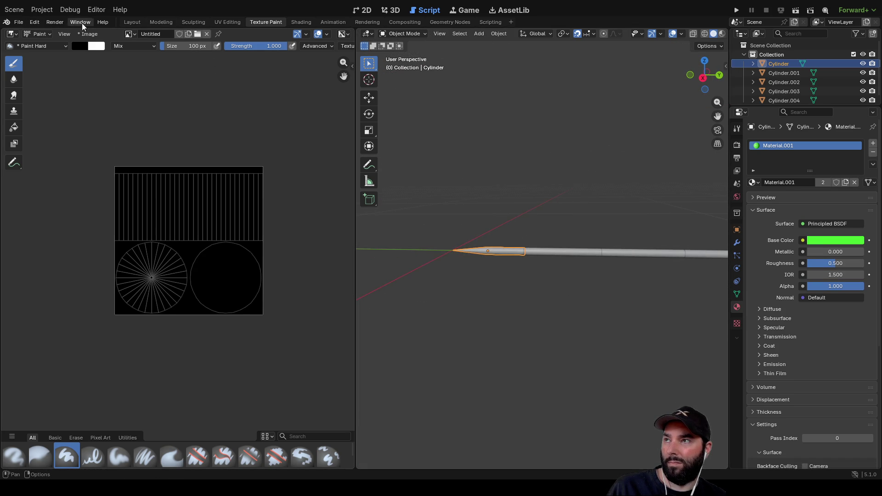
click(133, 22)
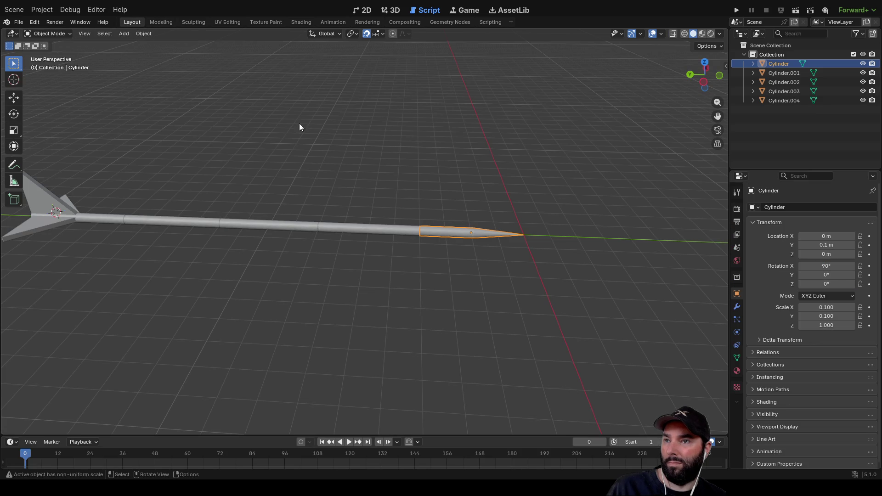
- Make the tip Cylinder the active object and frame it in the view
click(253, 228)
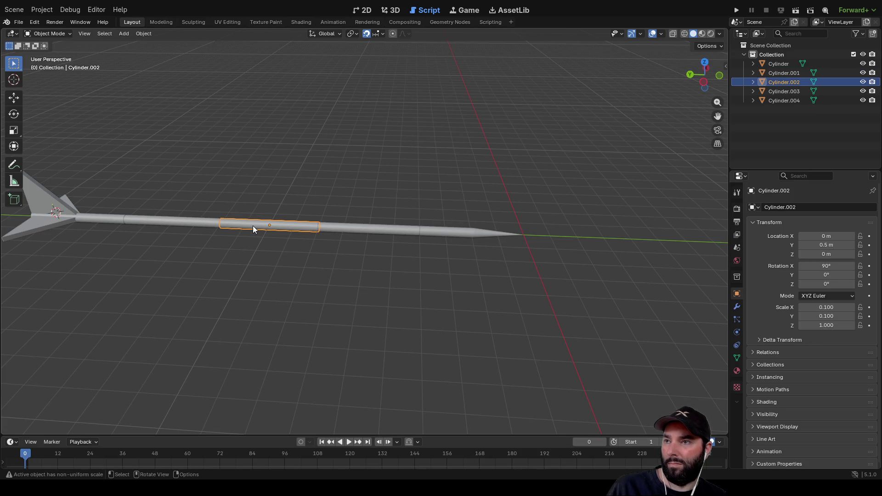
click(752, 63)
click(752, 81)
click(779, 73)
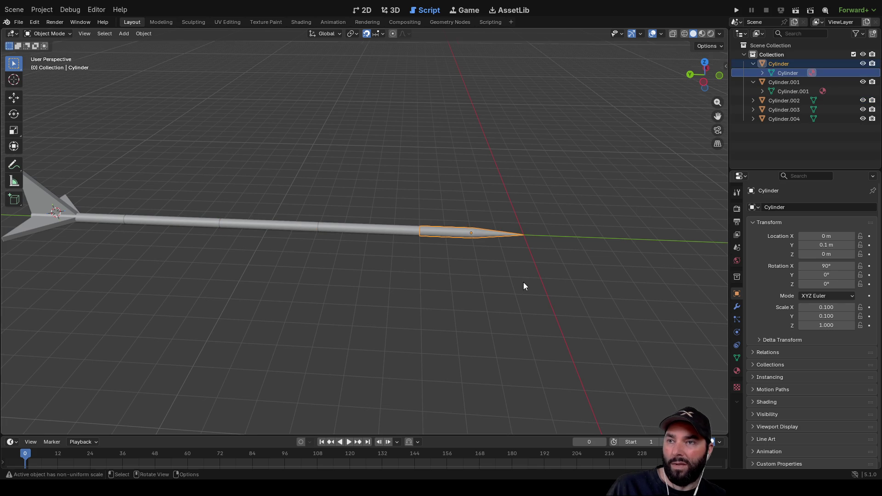
key(KP_Decimal)
- Show the tip cylinder's Material.001 settings and return to the Texture Paint workspace
click(811, 73)
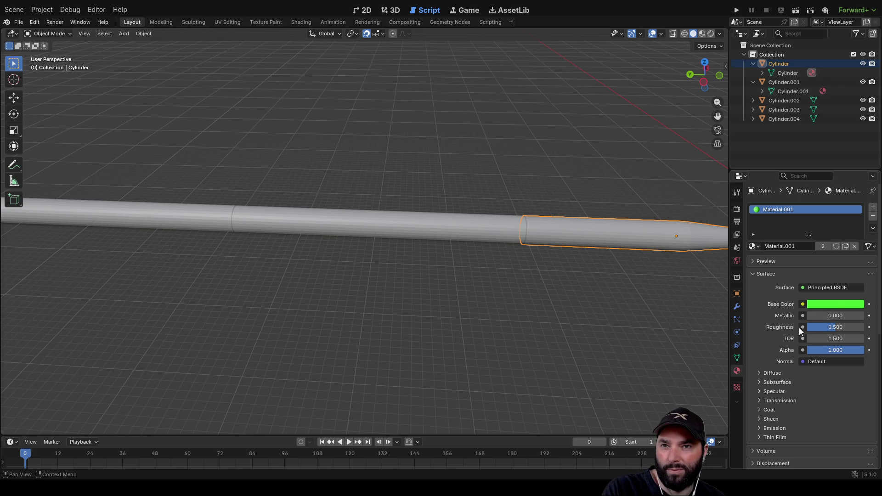
mouse_move(616, 285)
mouse_down()
mouse_move(476, 252)
mouse_move(265, 299)
mouse_up()
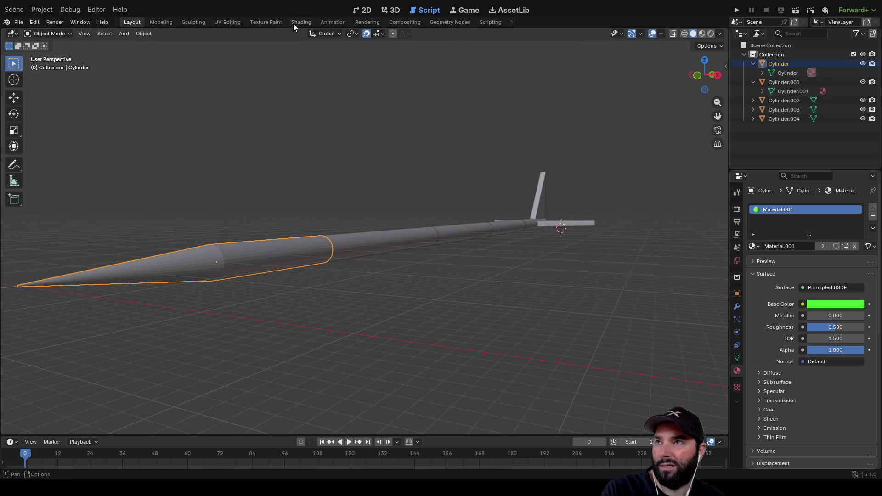
click(260, 24)
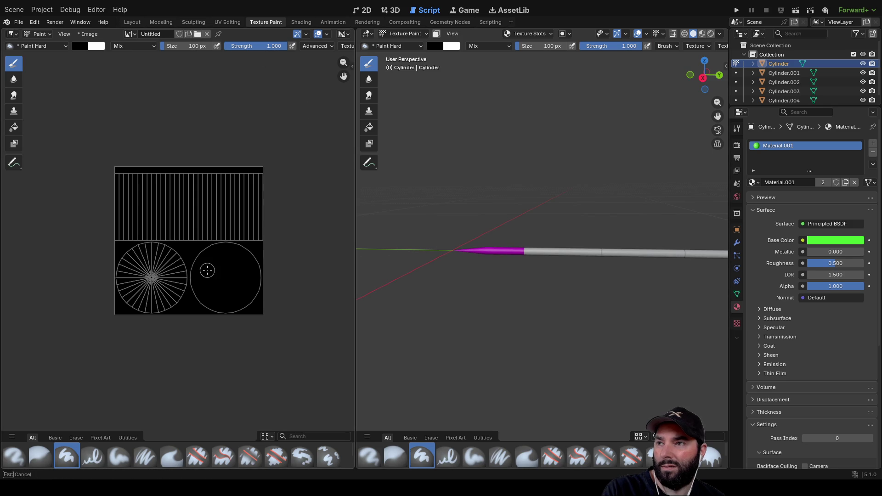
- Select the tip Cylinder's mesh data and inspect Material.001's green base colour
scroll(476, 317, up, 3)
scroll(405, 291, up, 2)
drag(406, 291, 489, 281)
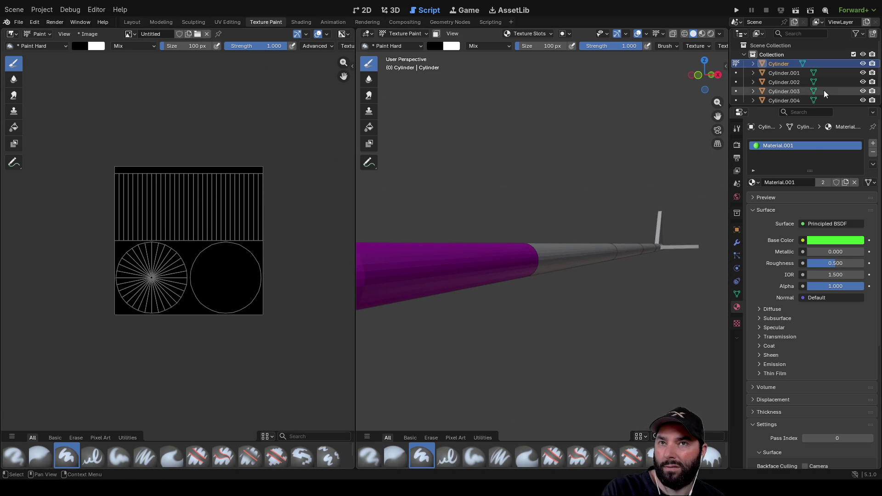
click(753, 62)
click(791, 74)
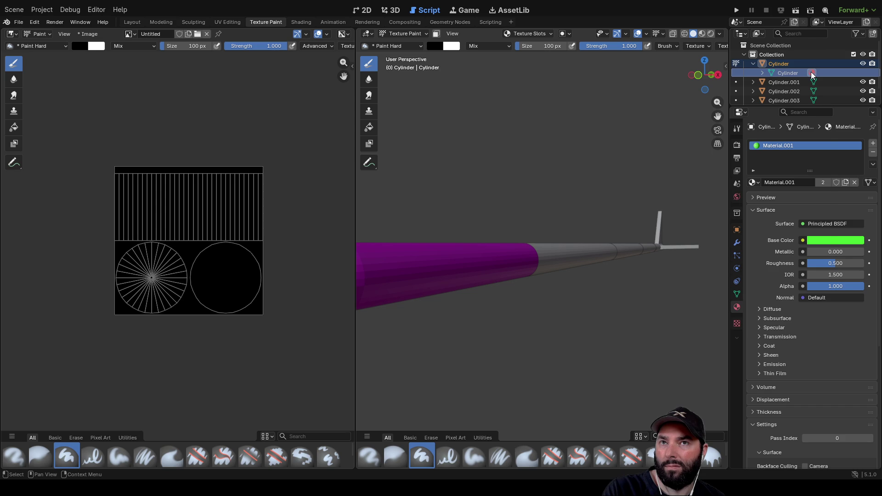
right_click(812, 72)
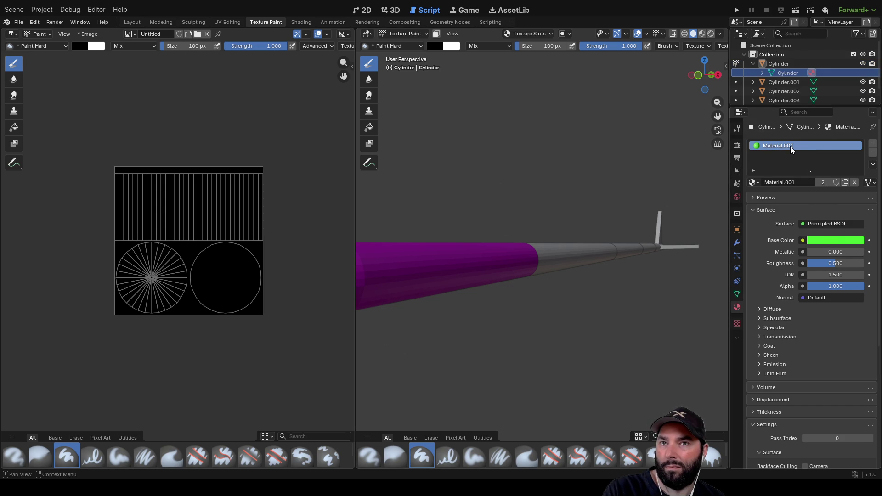
click(826, 239)
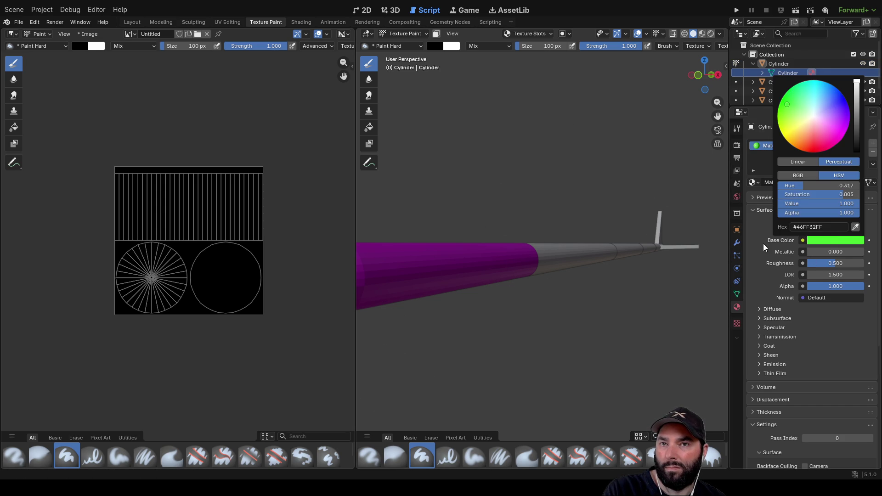
- Swap the surface shader to Background and back to Principled BSDF, then make the base colour blue
click(819, 223)
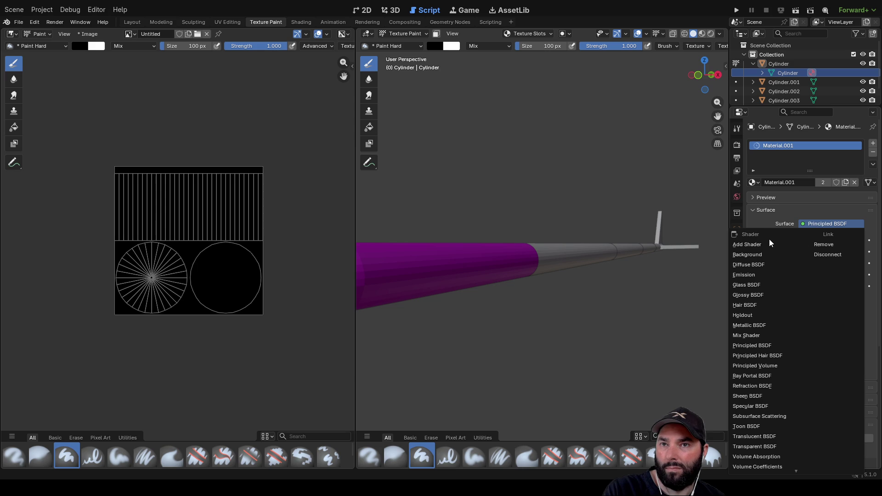
click(762, 258)
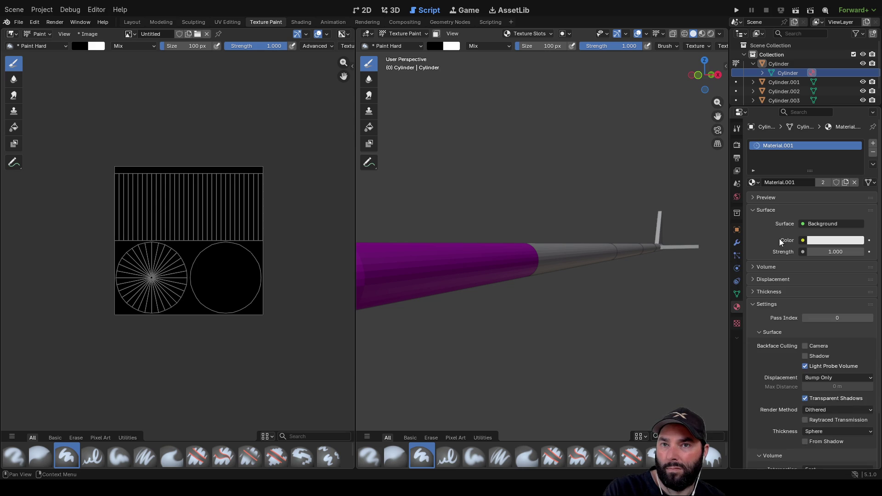
click(807, 223)
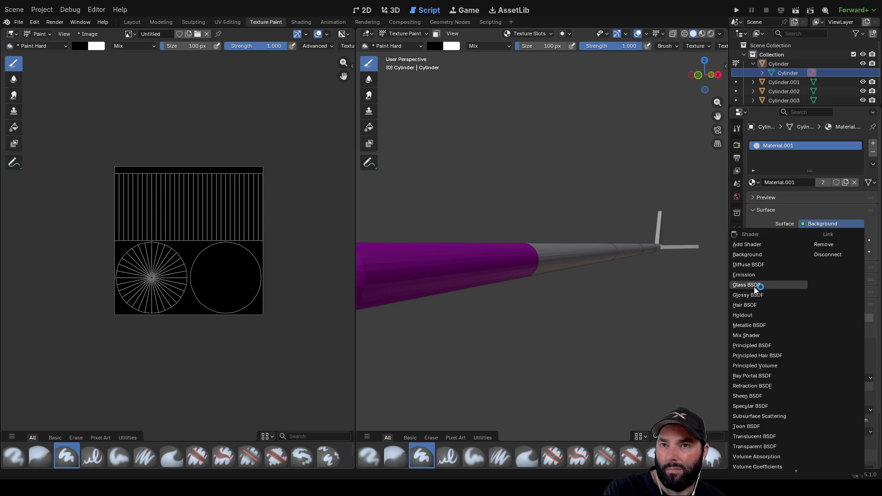
click(779, 345)
click(821, 241)
drag(804, 134, 796, 148)
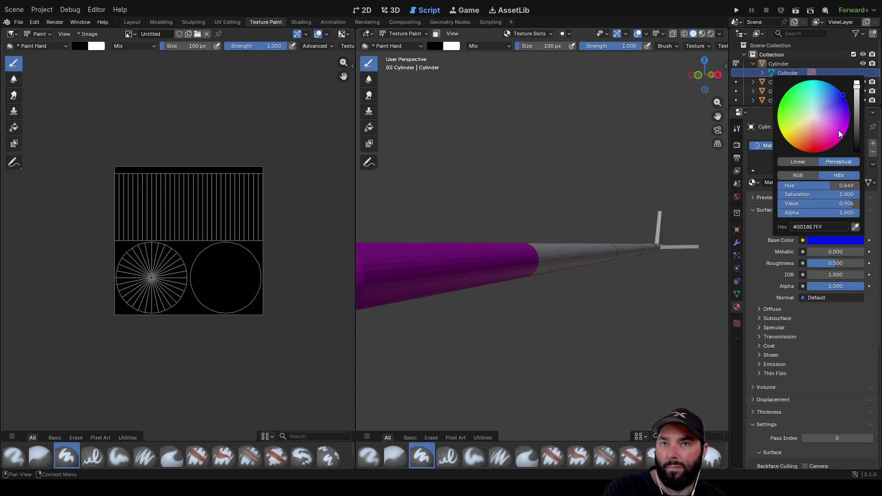
click(815, 374)
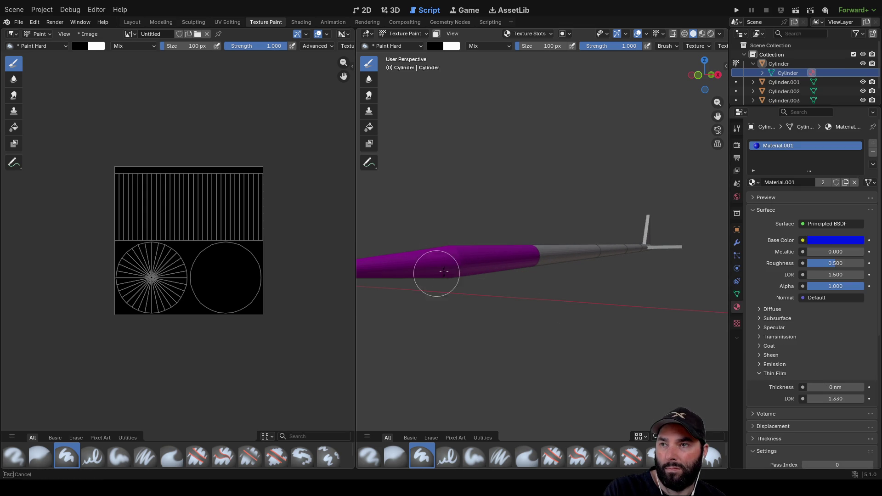
- Keep the image editor in Paint mode and switch to the UV Editing workspace
drag(513, 181, 464, 193)
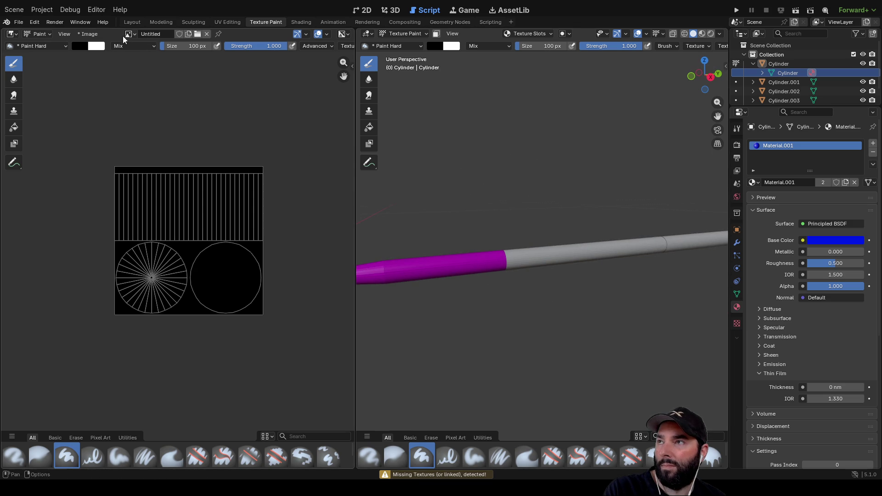
click(48, 36)
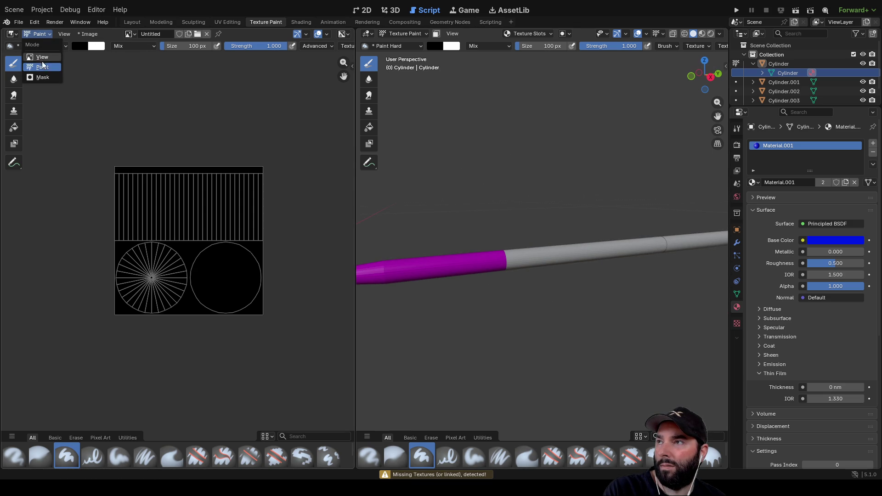
click(44, 69)
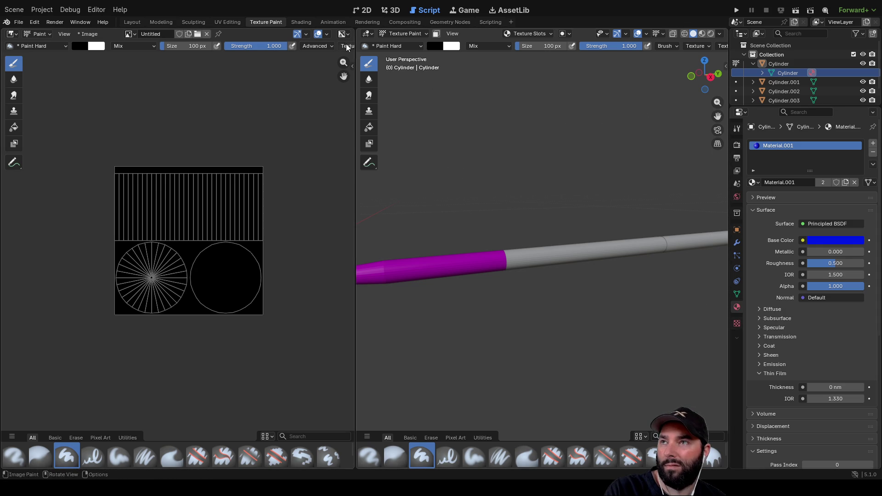
click(227, 22)
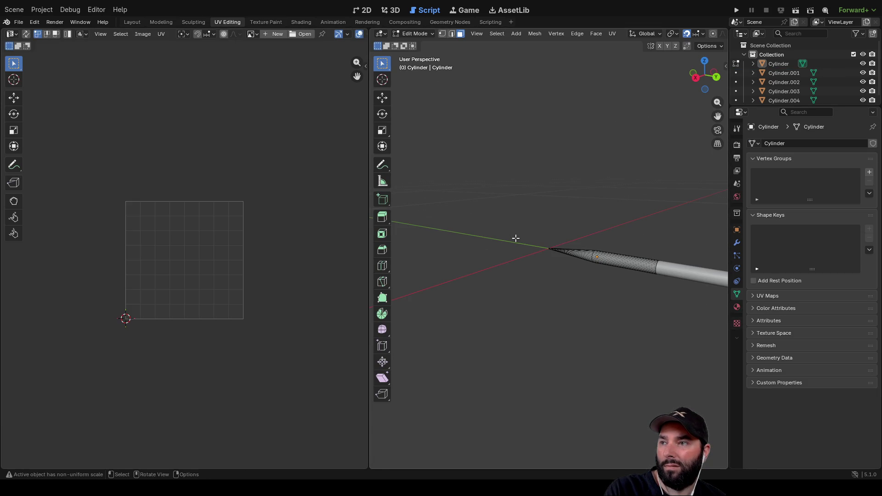
- Box-select all faces of the arrow tip in Edit Mode
mouse_move(532, 189)
mouse_down()
mouse_move(630, 277)
mouse_move(661, 320)
mouse_move(466, 295)
mouse_up()
drag(440, 192, 561, 348)
mouse_move(516, 325)
mouse_down()
mouse_move(490, 323)
mouse_move(542, 288)
mouse_move(583, 289)
mouse_up()
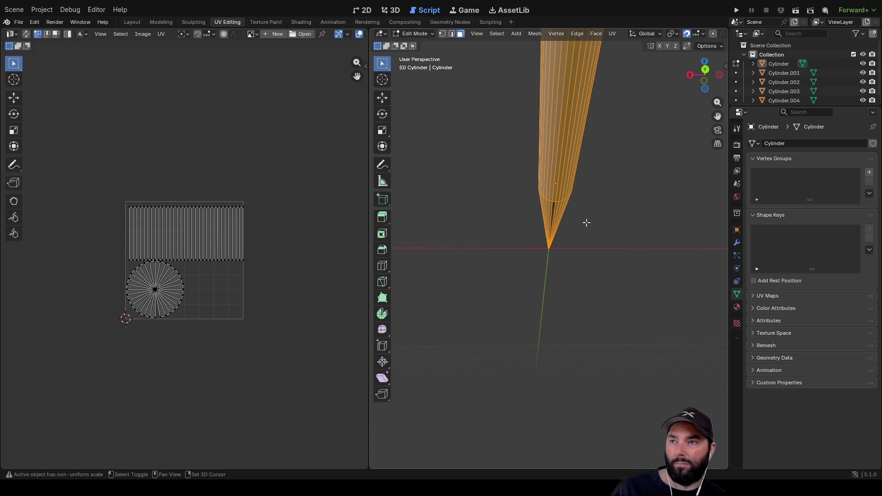
mouse_move(527, 204)
mouse_down()
mouse_move(594, 249)
mouse_move(478, 329)
mouse_move(516, 304)
mouse_up()
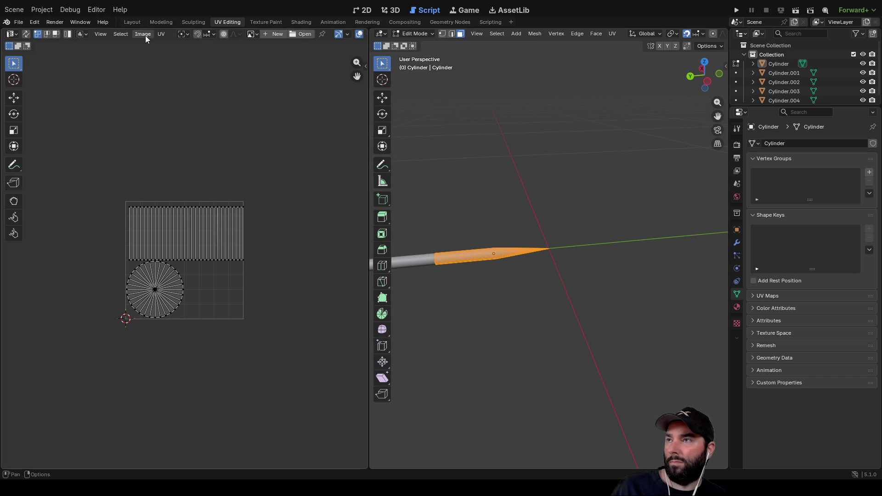
- Unwrap the tip with Smart UV Project, deselect it, and return to Texture Paint
click(161, 34)
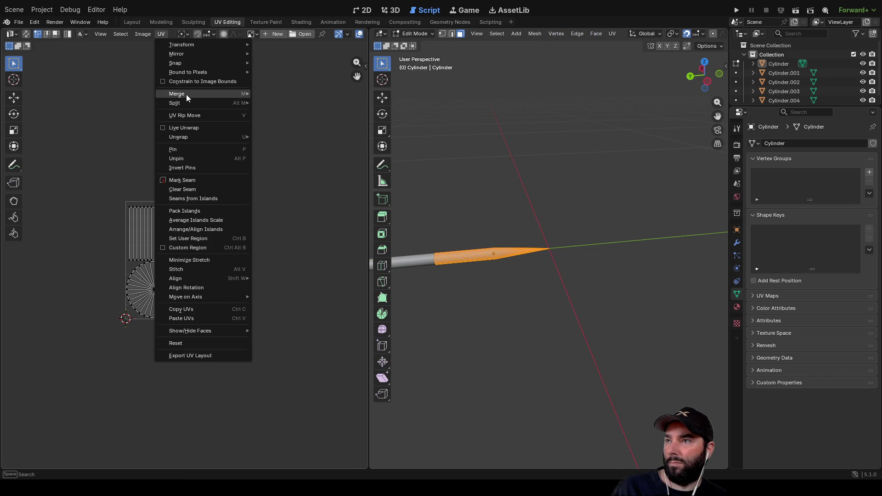
mouse_move(186, 103)
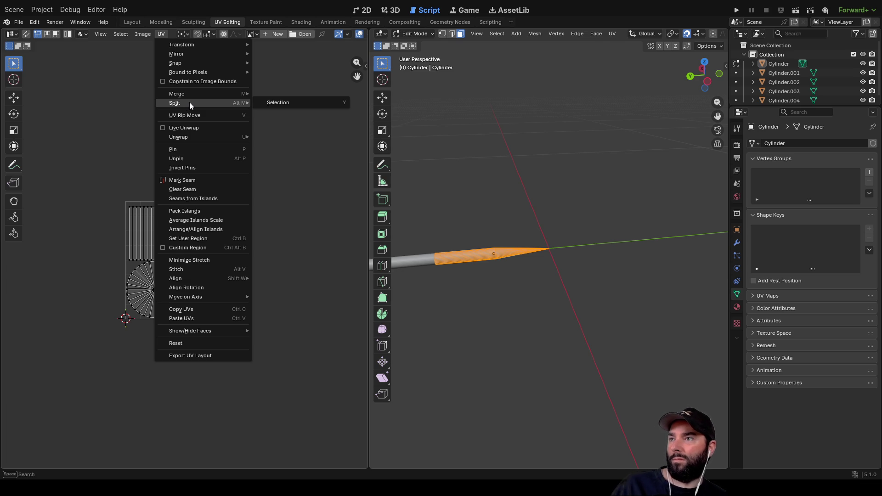
mouse_move(206, 132)
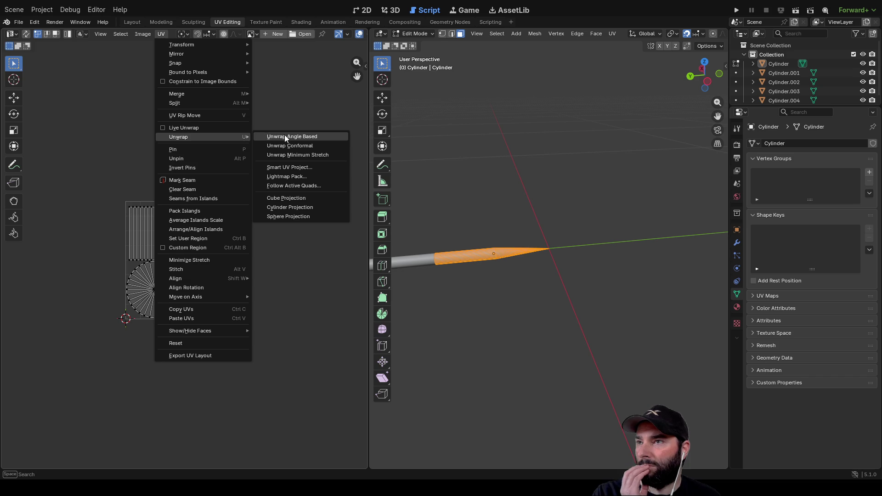
click(302, 167)
click(285, 255)
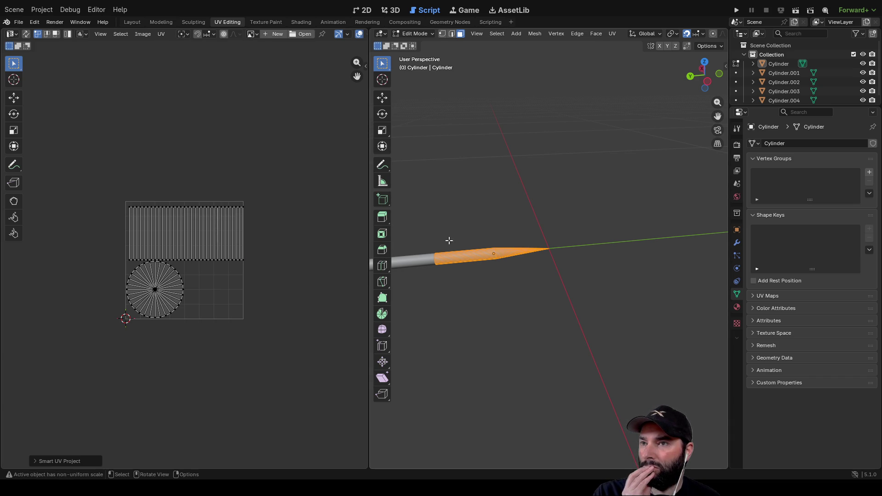
click(467, 302)
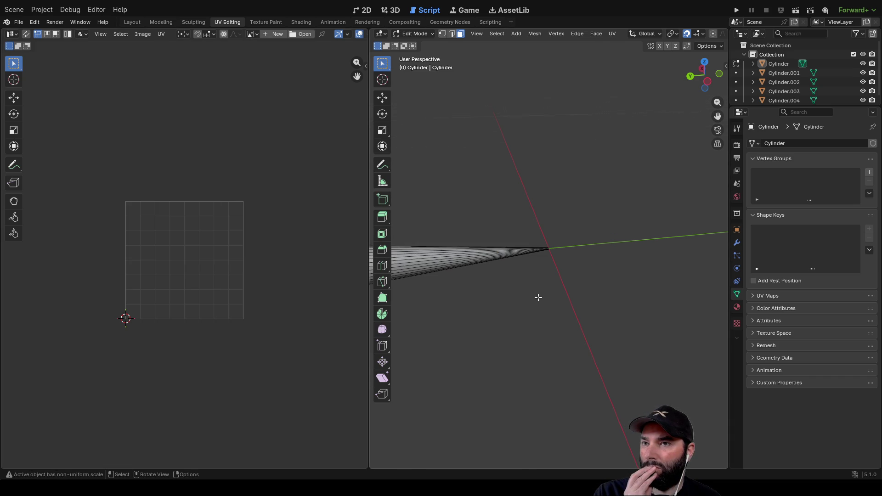
drag(533, 206, 510, 167)
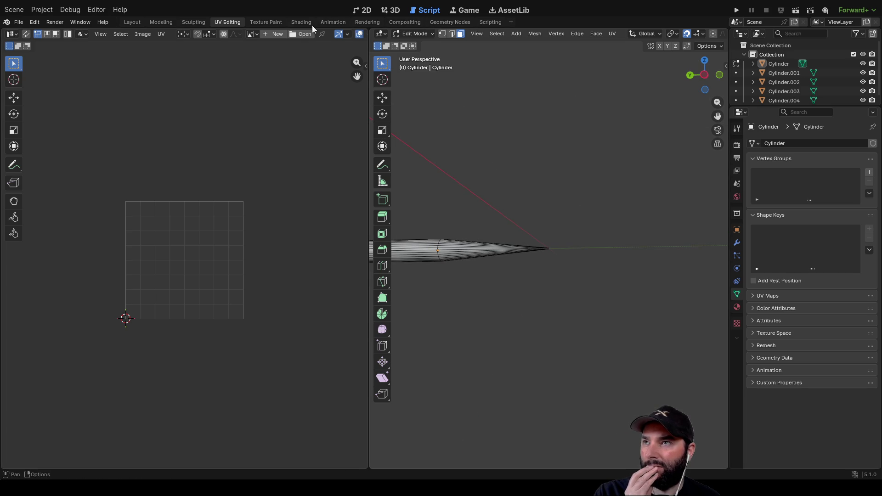
click(262, 26)
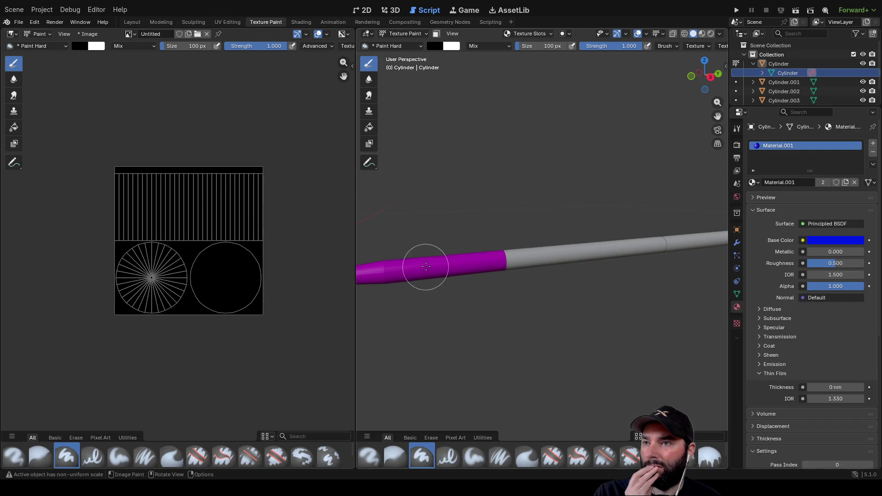
- Try painting on the texture image and orbit around the arrow
click(374, 264)
drag(221, 278, 229, 289)
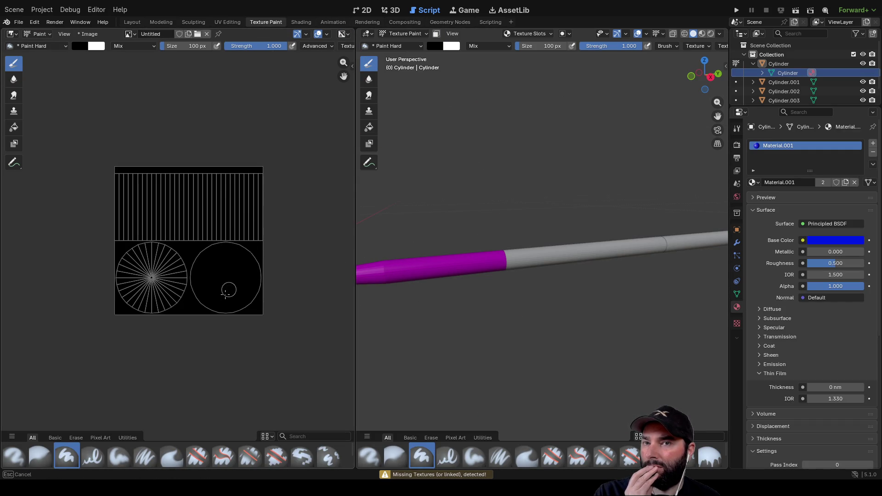
mouse_move(419, 250)
mouse_down()
mouse_move(490, 213)
mouse_move(509, 248)
mouse_move(561, 296)
mouse_up()
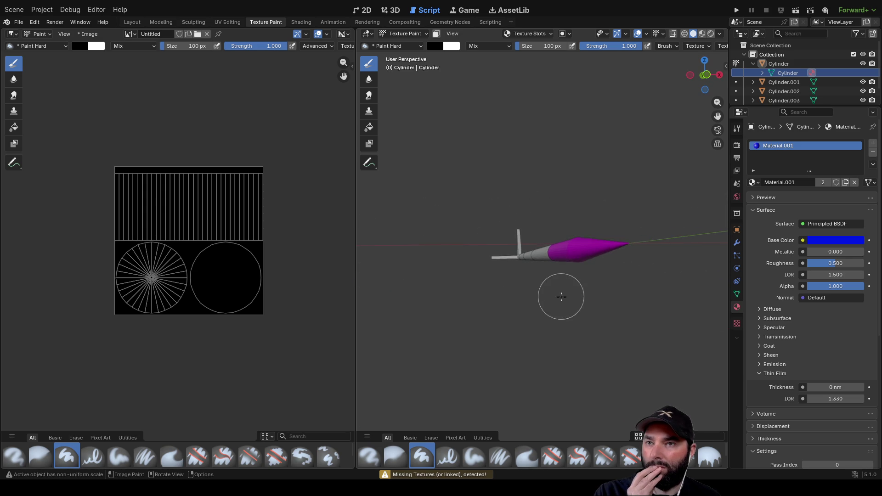
drag(608, 241, 489, 278)
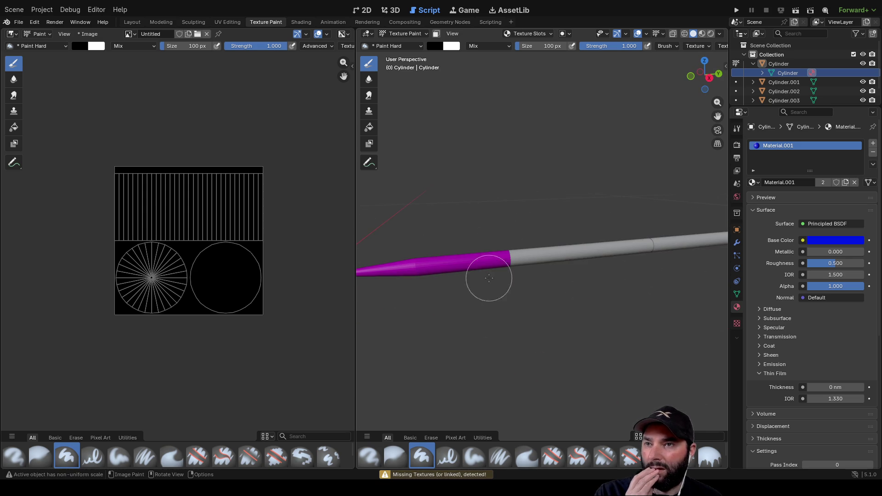
drag(407, 249, 413, 256)
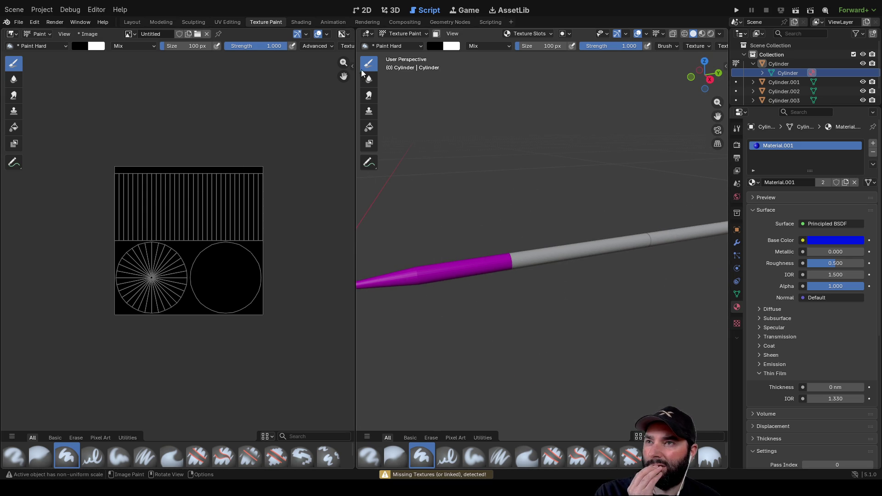
- Level the view, then quit Blender without saving bolt.blend
drag(421, 226, 459, 232)
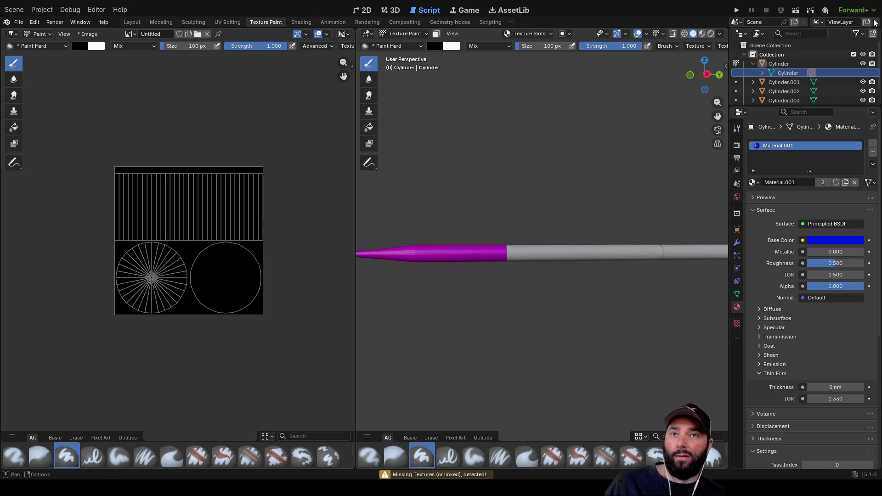
key(ctrl+q)
click(468, 272)
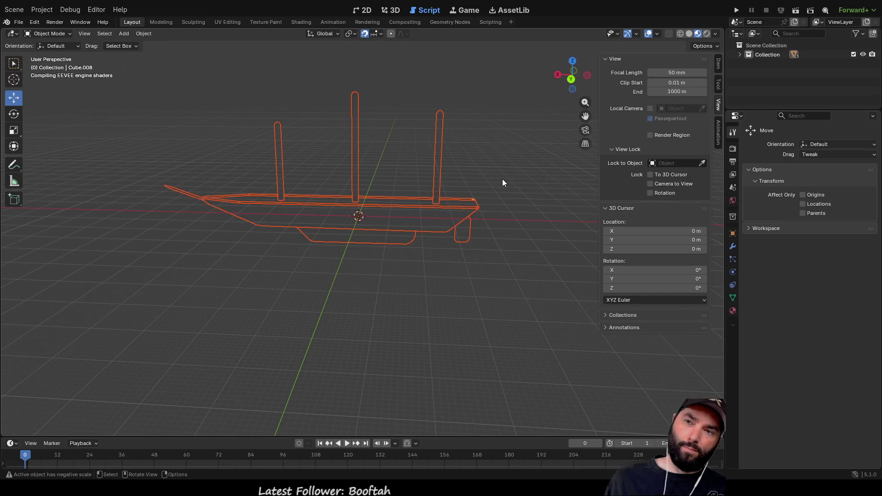
- Select the Cube hull and its Material.001, check World settings, then open Texture Paint
scroll(330, 286, up, 5)
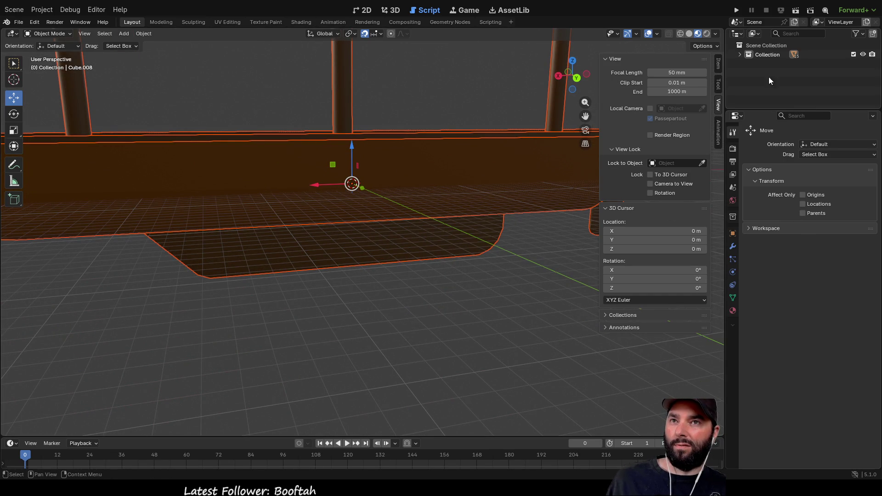
click(739, 55)
click(801, 81)
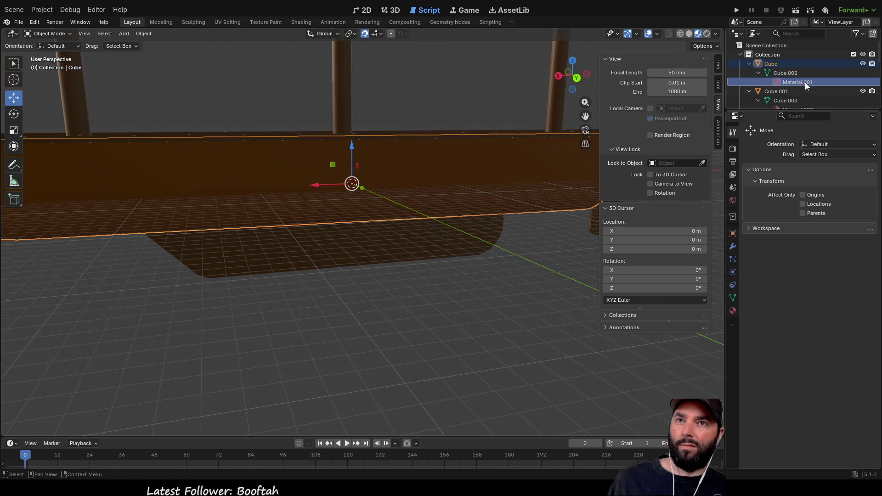
click(778, 66)
click(803, 80)
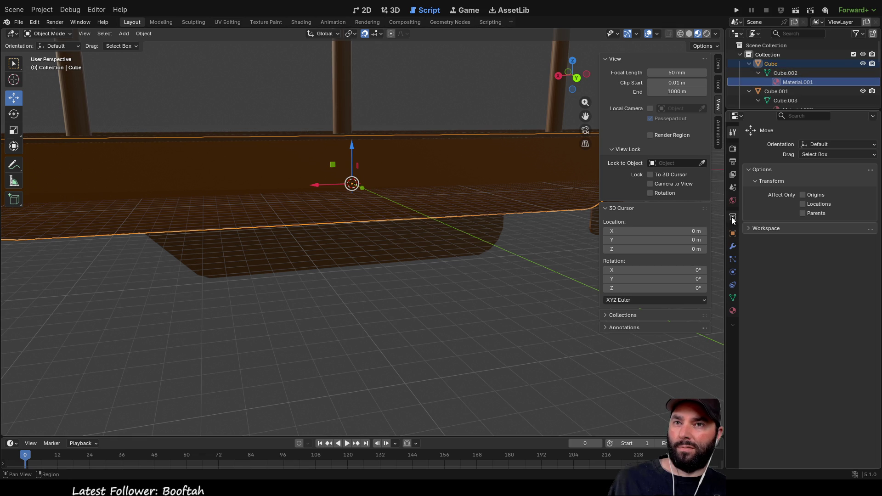
click(733, 200)
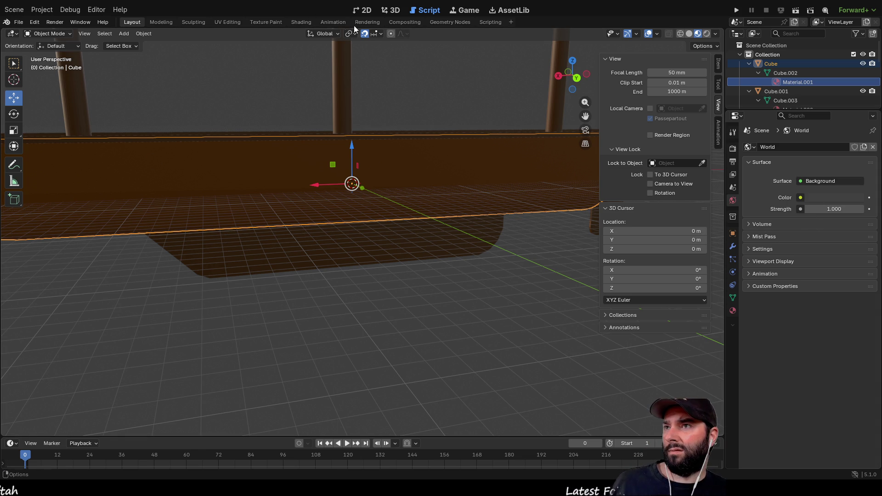
click(262, 22)
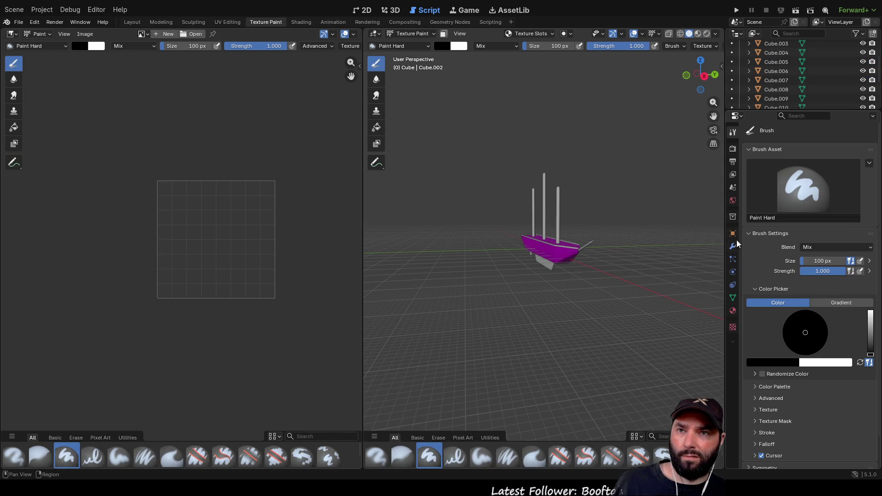
- Show the brush texture settings and toggle the ship in and out of Edit Mode
click(733, 327)
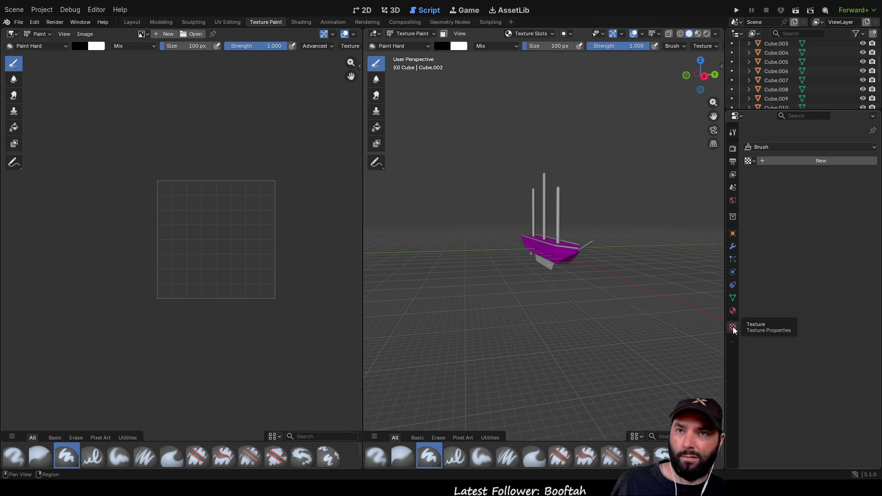
drag(528, 276, 490, 274)
scroll(490, 274, up, 2)
key(Tab)
scroll(515, 253, up, 5)
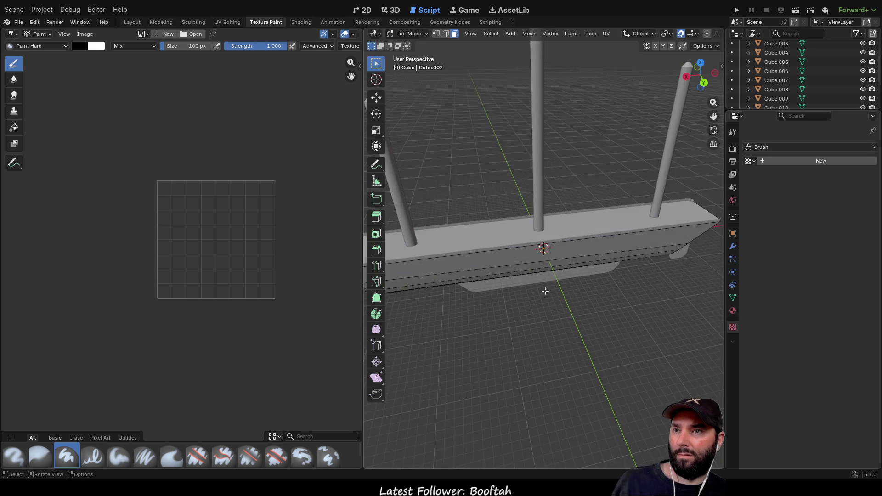
drag(661, 294, 543, 246)
key(Tab)
scroll(472, 232, down, 2)
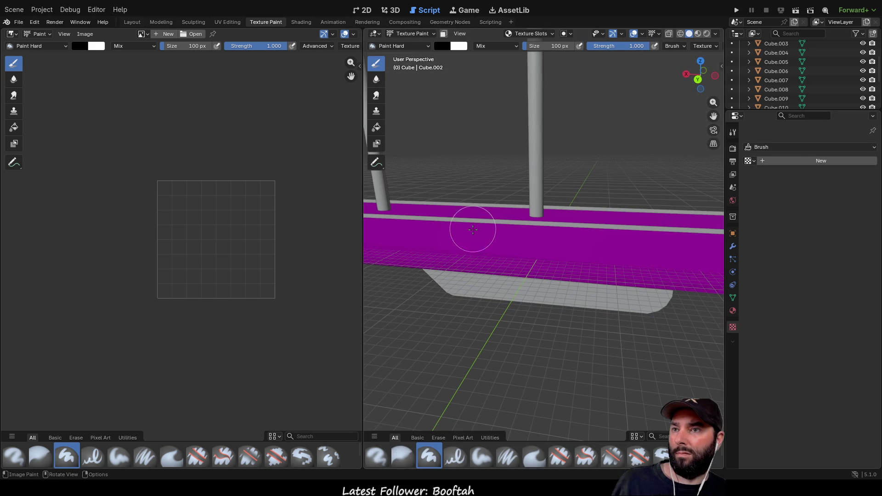
mouse_move(473, 231)
mouse_down()
mouse_move(484, 138)
mouse_move(473, 142)
mouse_up()
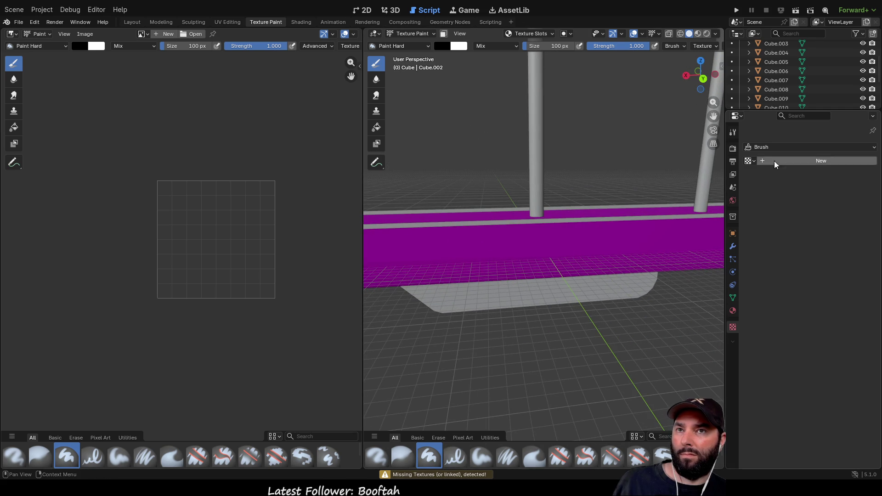
- Show the hull's brown Material.001 settings, then quit, prompting to save BOAT1.blend
click(732, 311)
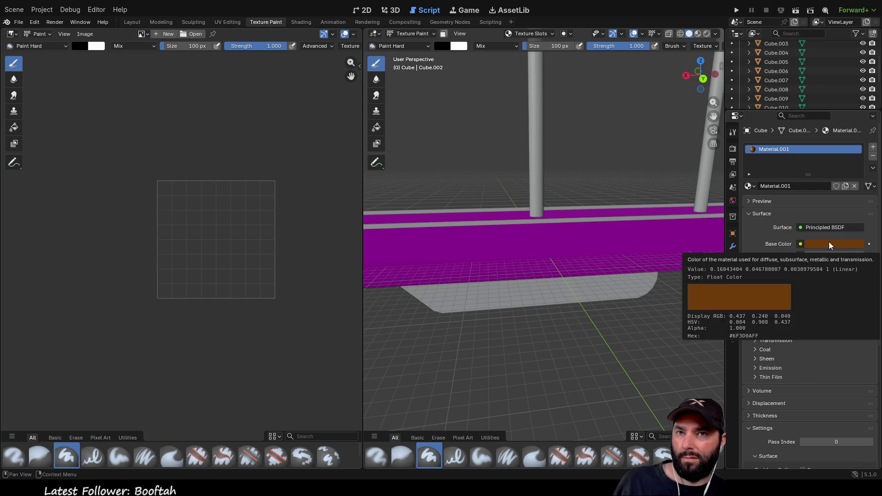
scroll(495, 139, down, 3)
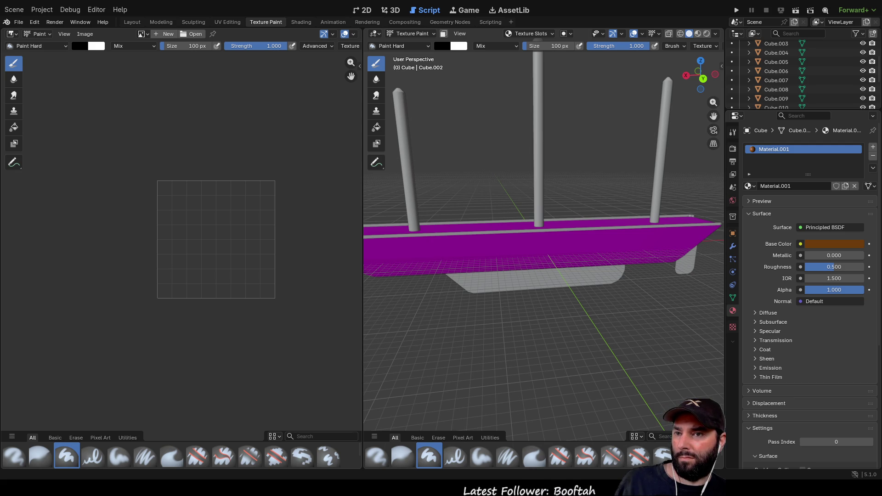
key(ctrl+q)
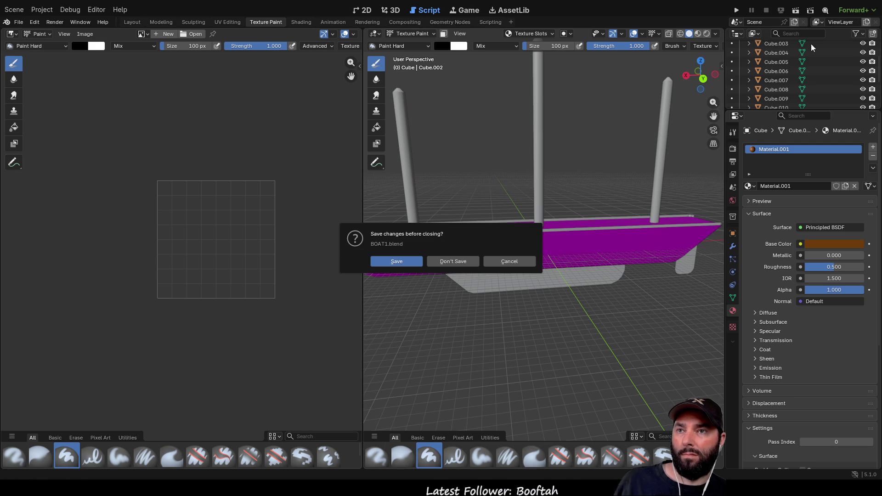
- Discard changes to BOAT1.blend, then select the arrow-tip Cylinder and view its empty material slots
click(450, 262)
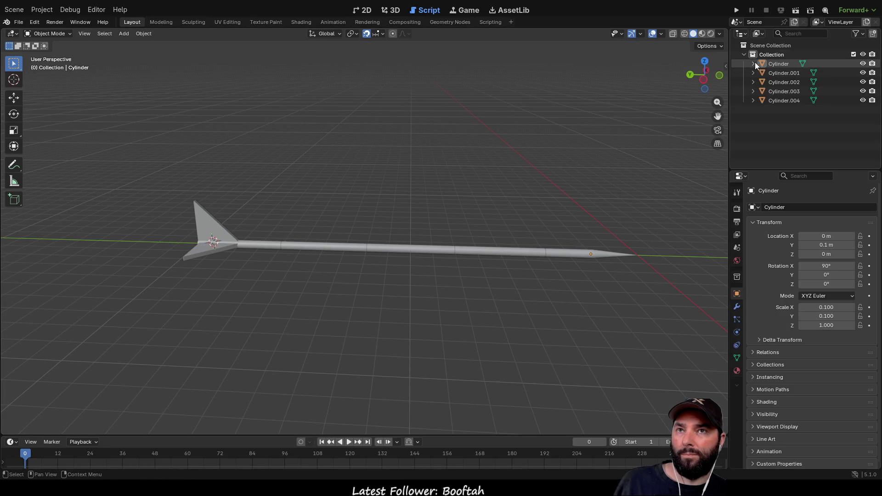
click(753, 63)
click(788, 72)
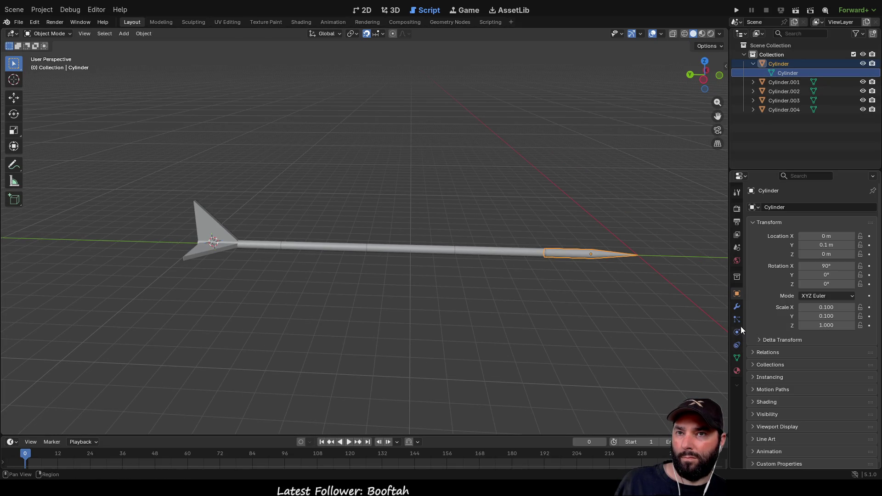
click(736, 370)
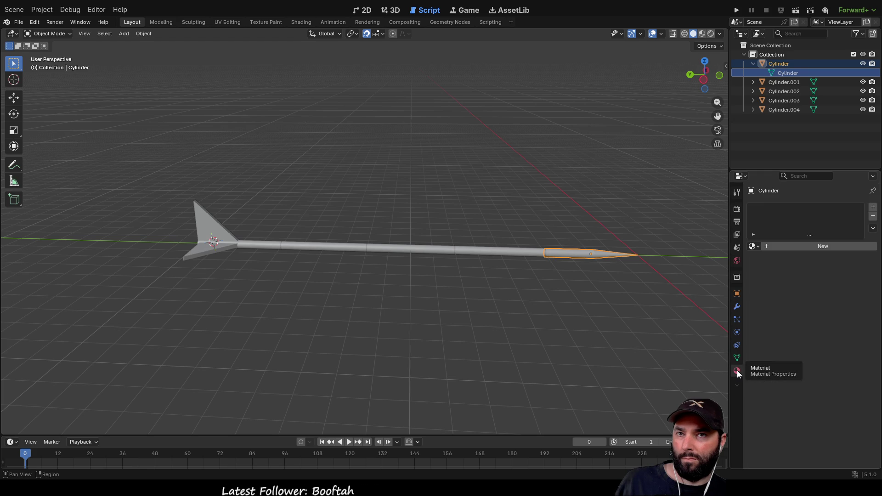
- Give the tip Cylinder a new Material.001 with a blue base colour, then switch to Texture Paint
click(775, 247)
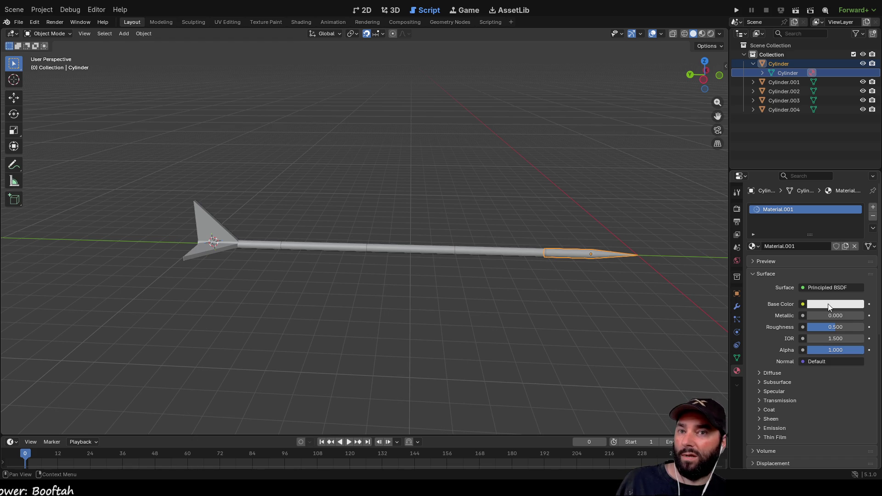
click(827, 304)
drag(822, 182, 845, 162)
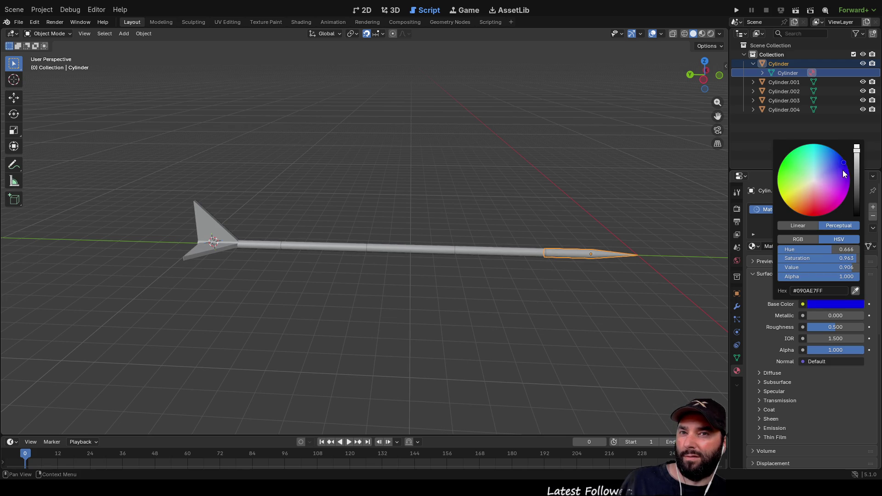
click(825, 409)
mouse_move(652, 276)
mouse_down()
mouse_move(621, 281)
mouse_move(606, 299)
mouse_up()
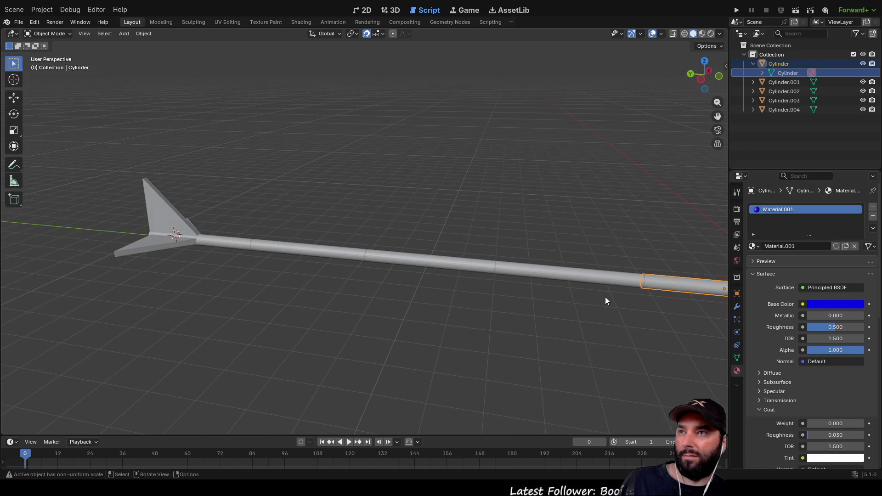
click(267, 21)
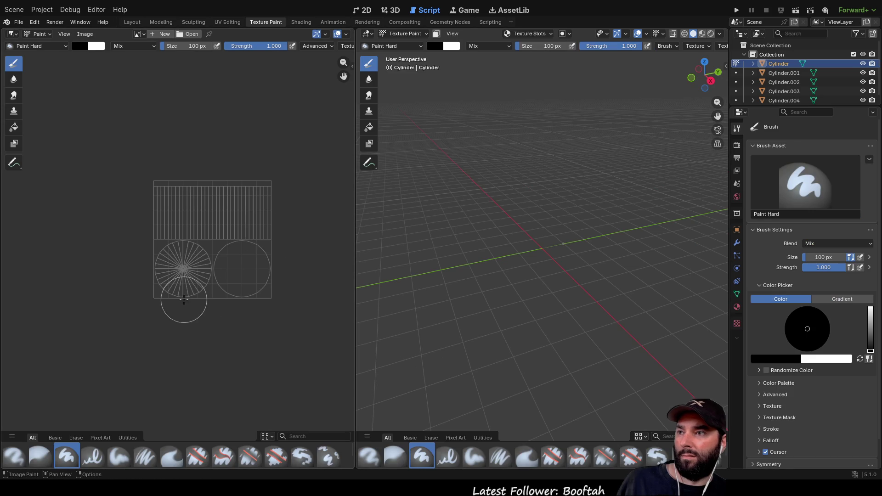
- Enter Edit Mode on the tip and select its geometry to view its UV islands
mouse_move(561, 315)
mouse_down()
mouse_move(543, 289)
mouse_move(504, 301)
mouse_move(587, 292)
mouse_move(516, 285)
mouse_up()
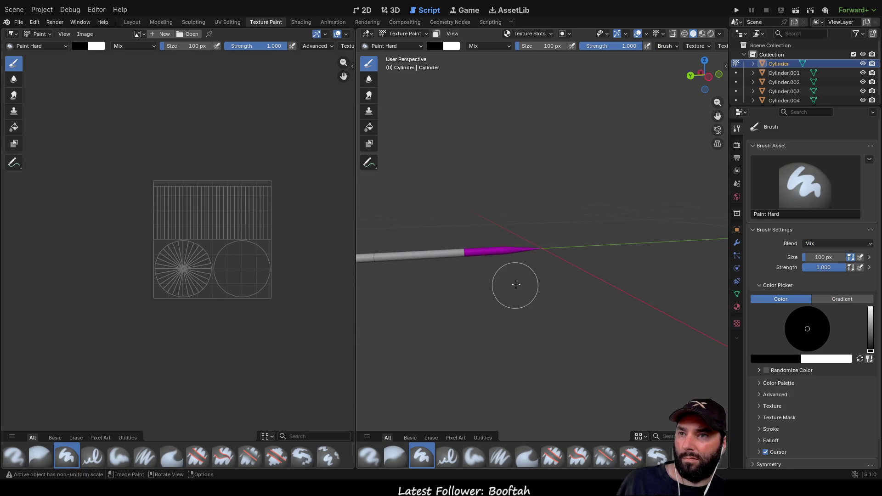
key(Tab)
key(Tab)
key(Tab)
drag(482, 222, 555, 318)
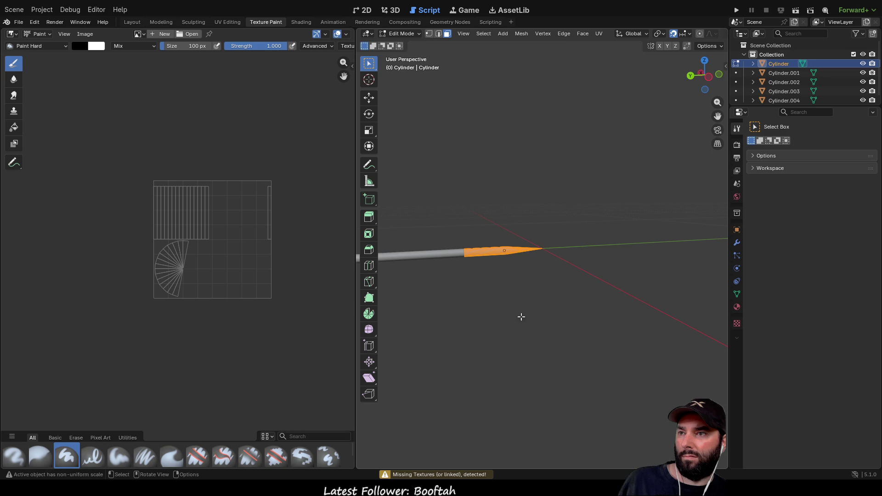
mouse_move(431, 266)
mouse_down()
mouse_move(598, 273)
mouse_move(666, 291)
mouse_up()
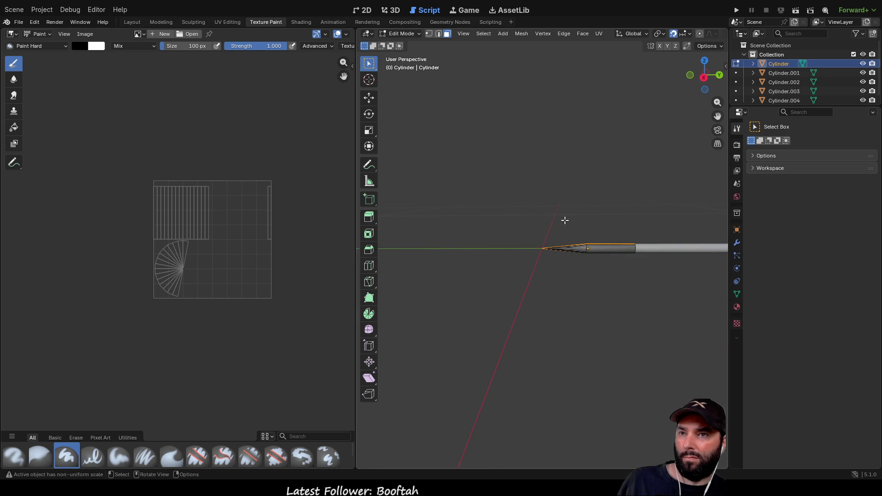
mouse_move(549, 191)
mouse_down()
mouse_move(626, 342)
mouse_move(628, 280)
mouse_up()
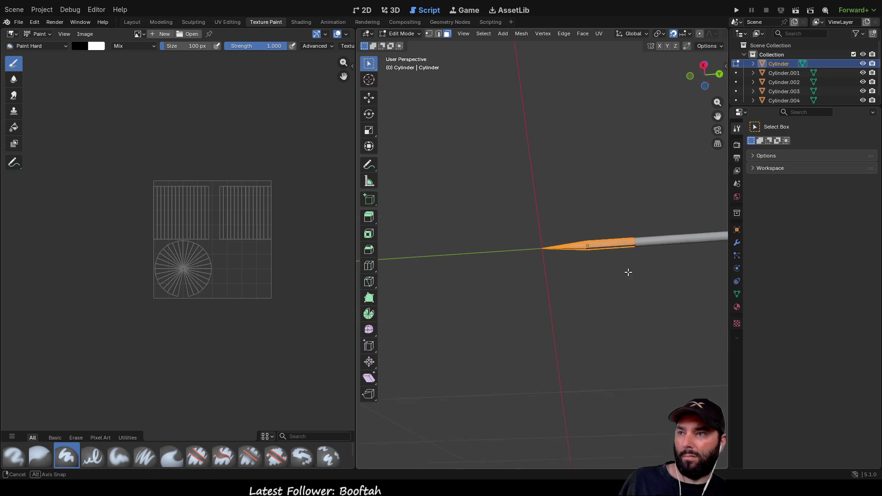
mouse_move(553, 184)
mouse_down()
mouse_move(639, 324)
mouse_move(581, 317)
mouse_move(406, 387)
mouse_up()
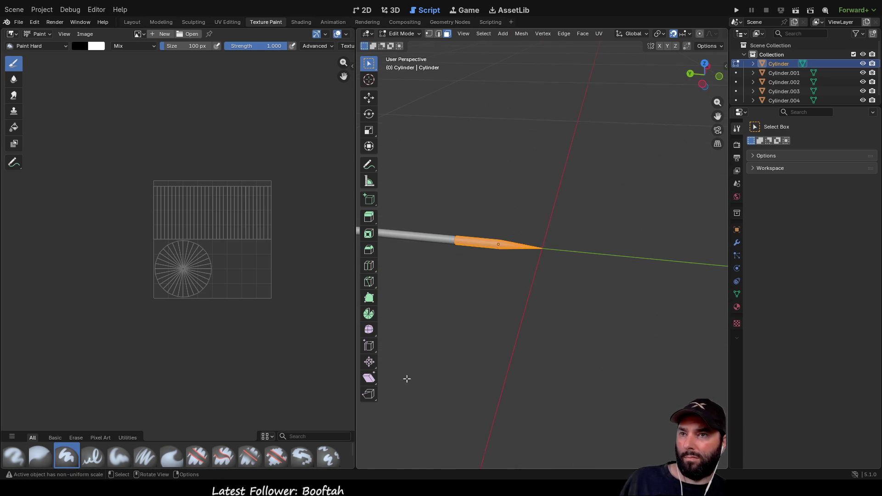
key(ctrl+Tab)
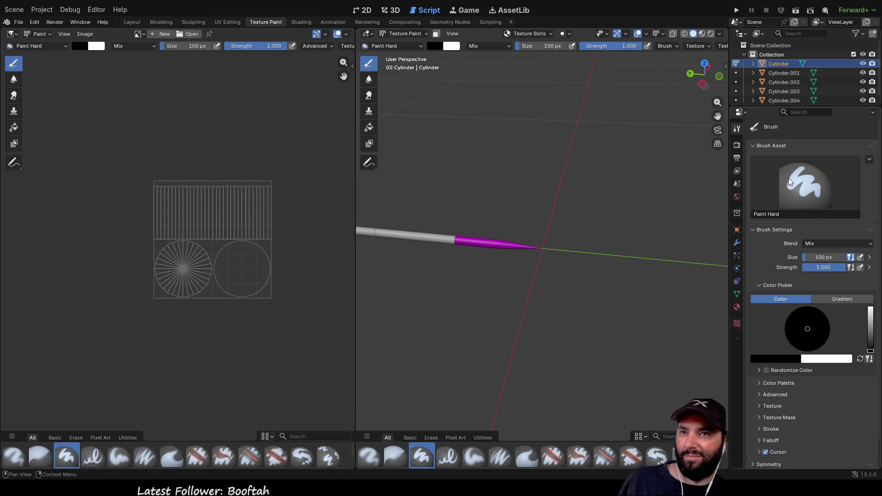
- Check the tip's material settings and Cylinder mesh, then return to the Layout workspace
click(737, 306)
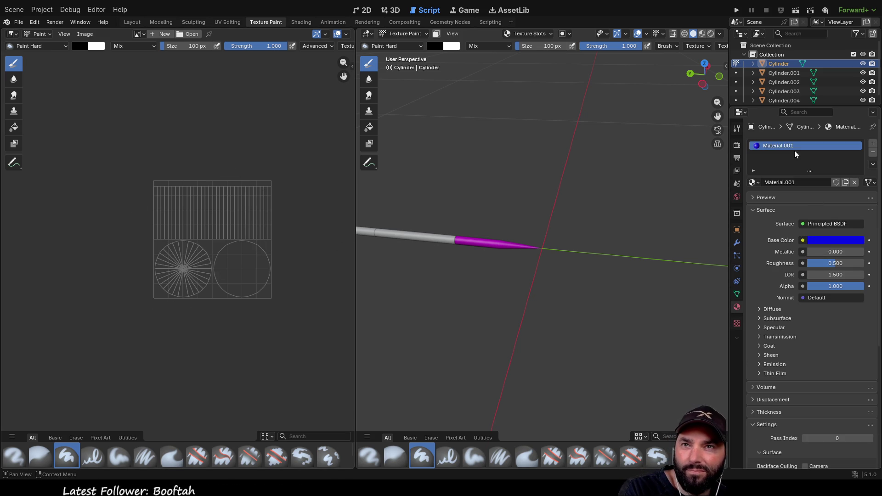
click(753, 64)
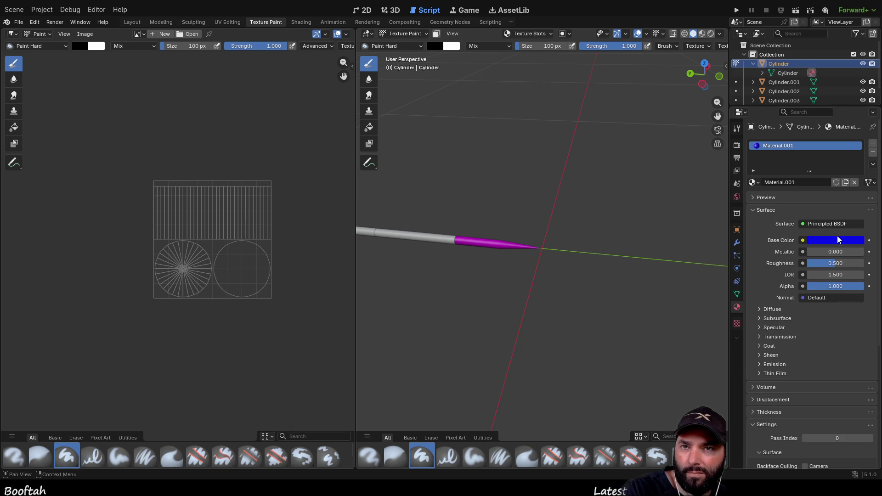
mouse_move(596, 262)
mouse_down()
mouse_move(559, 293)
mouse_move(496, 313)
mouse_move(606, 258)
mouse_up()
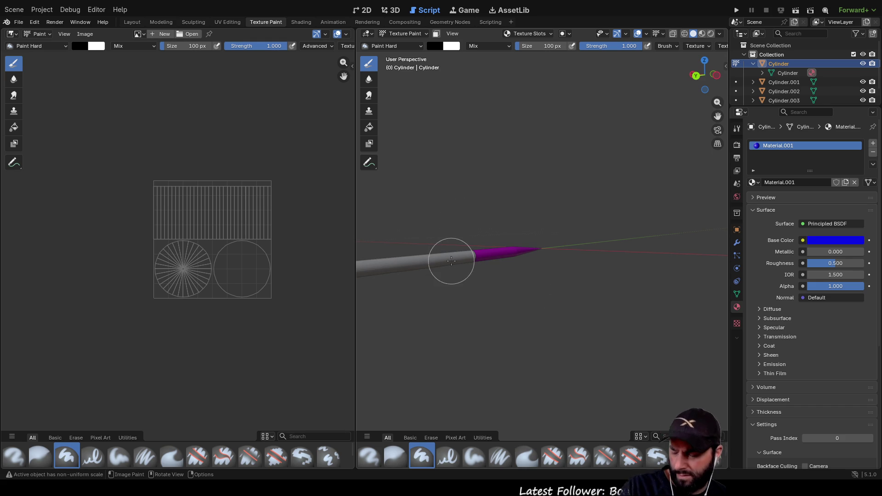
key(Tab)
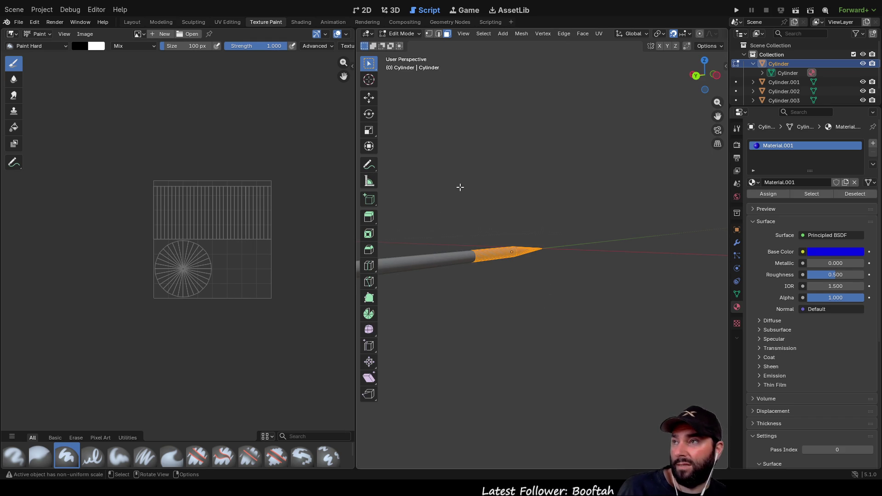
drag(459, 190, 434, 197)
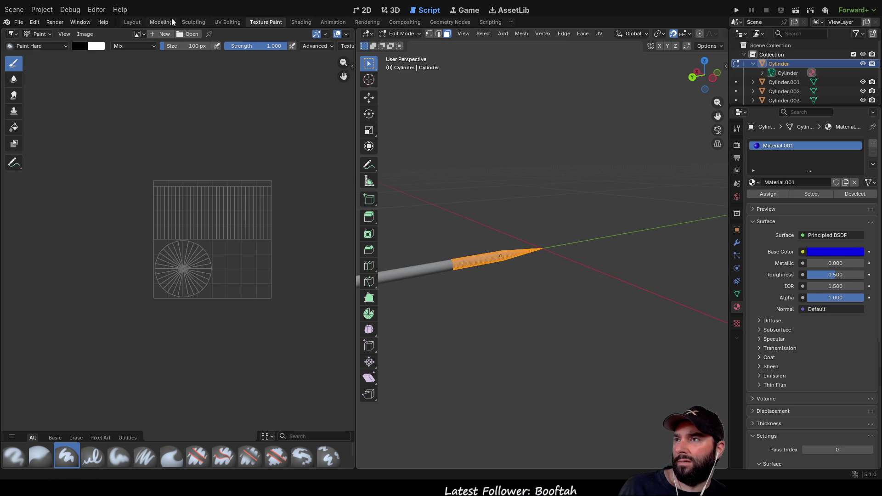
click(132, 22)
- Compare wireframe and rendered shading, settling on Material Preview to show the blue tip
scroll(470, 260, up, 2)
click(544, 263)
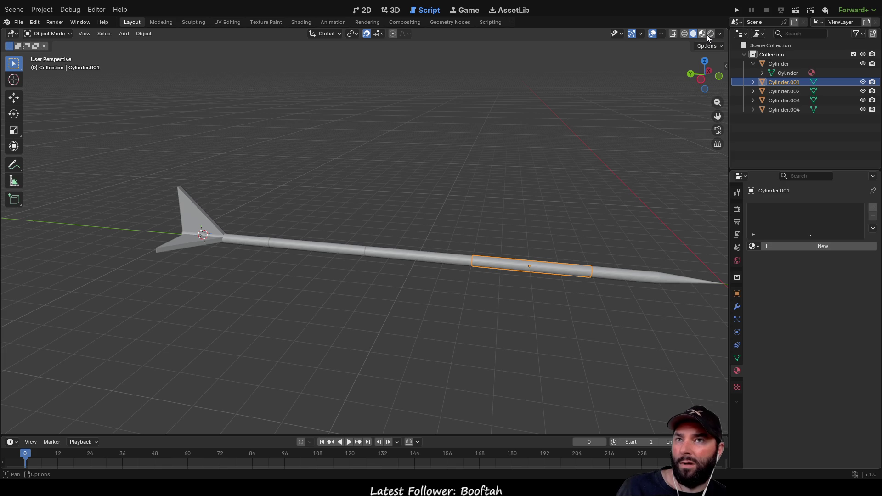
click(702, 33)
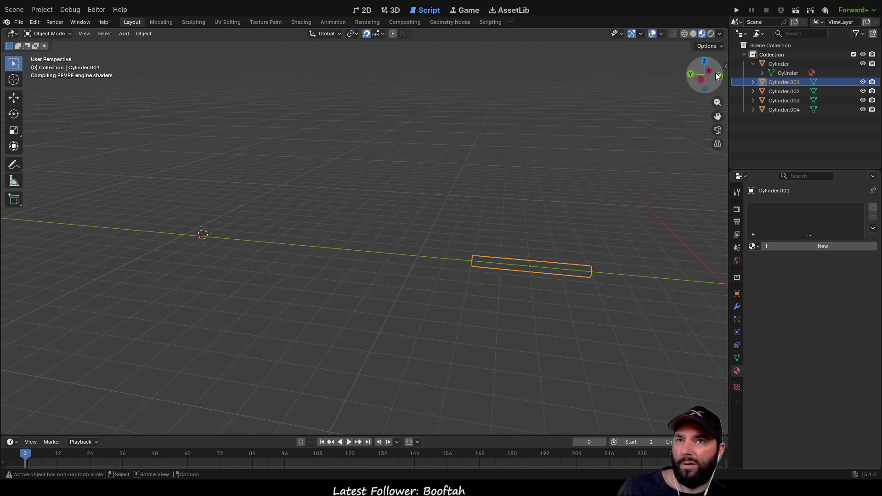
click(683, 33)
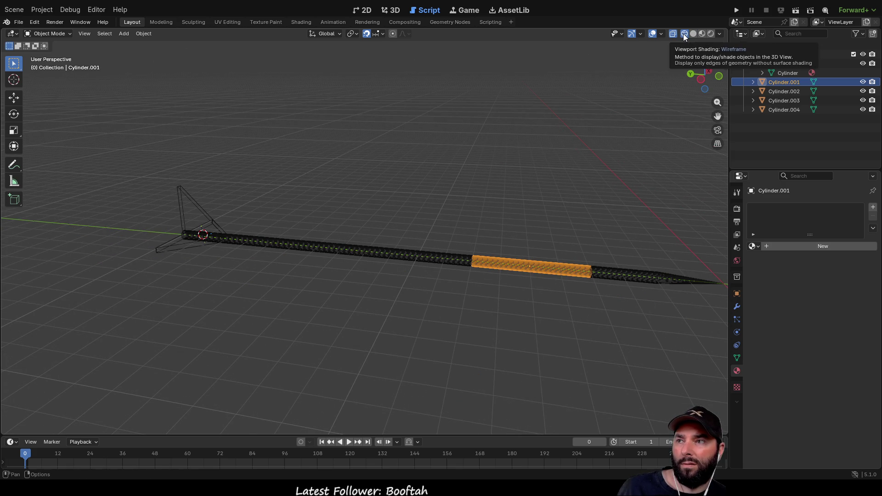
click(709, 34)
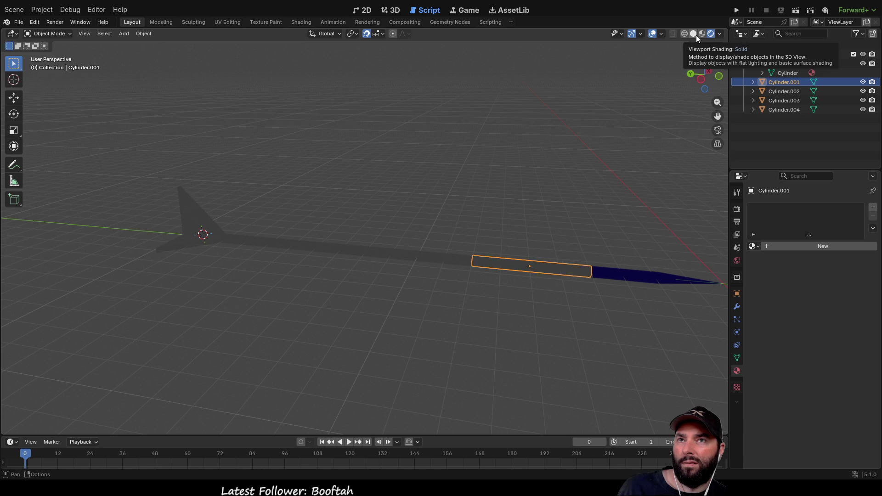
click(702, 34)
click(489, 182)
mouse_move(490, 182)
mouse_down()
mouse_move(502, 142)
mouse_move(311, 177)
mouse_move(253, 250)
mouse_up()
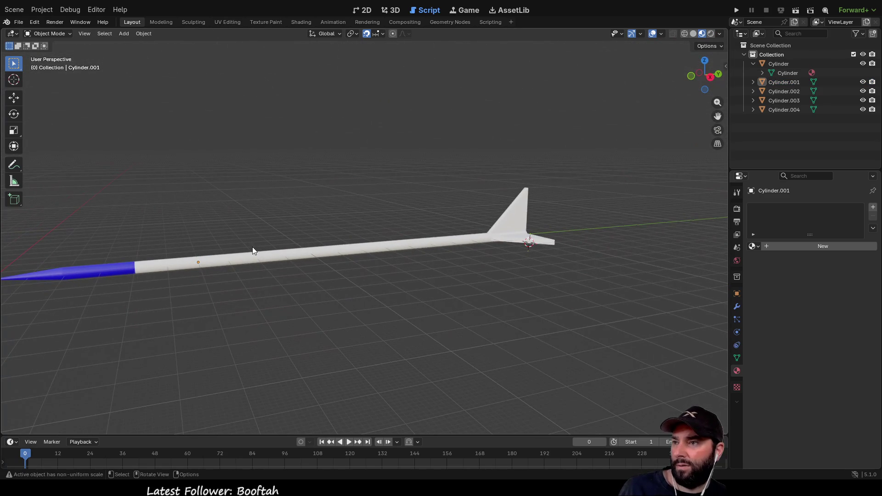
- Select the shaft segments and finned segment, then expand Cylinder.001's mesh in the Outliner
click(239, 266)
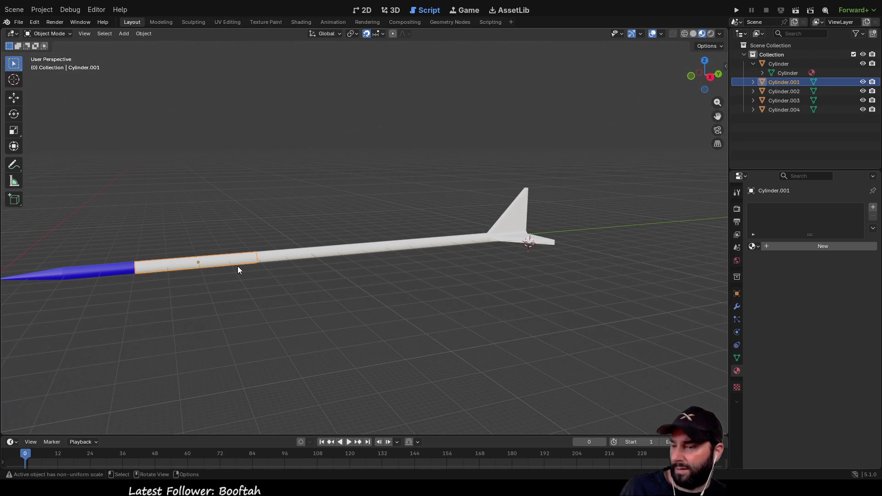
shift+click(277, 253)
shift+click(386, 245)
shift+click(440, 241)
shift+click(486, 239)
shift+click(423, 245)
shift+click(513, 222)
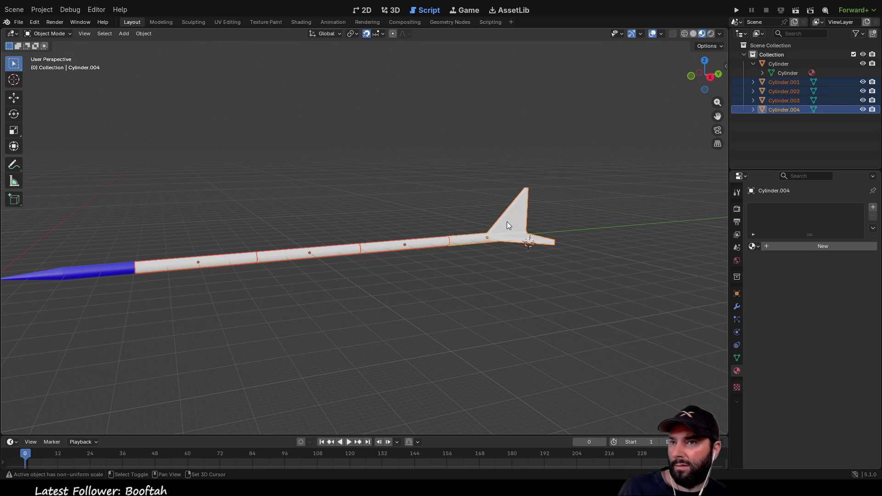
mouse_move(473, 218)
mouse_down()
mouse_move(403, 197)
mouse_move(455, 193)
mouse_up()
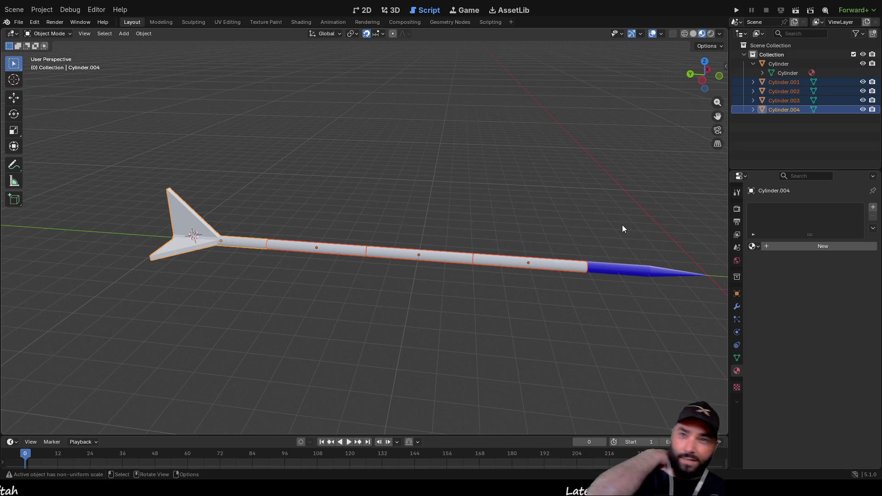
click(562, 268)
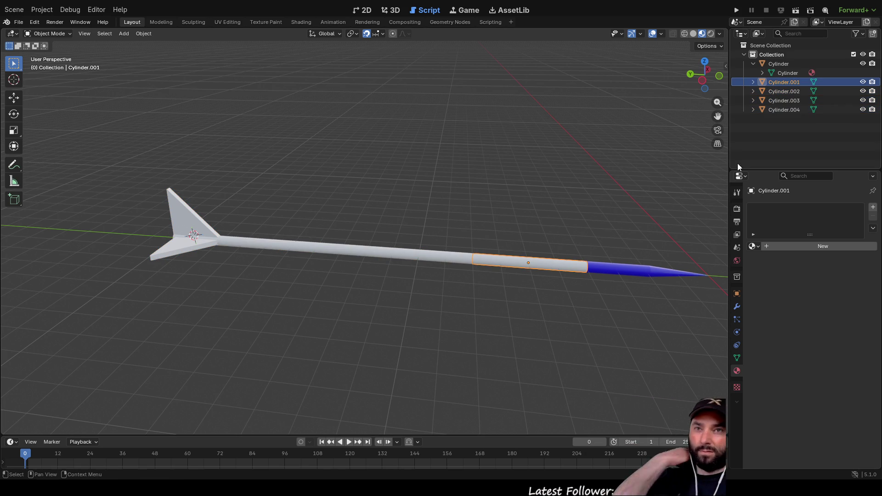
click(753, 83)
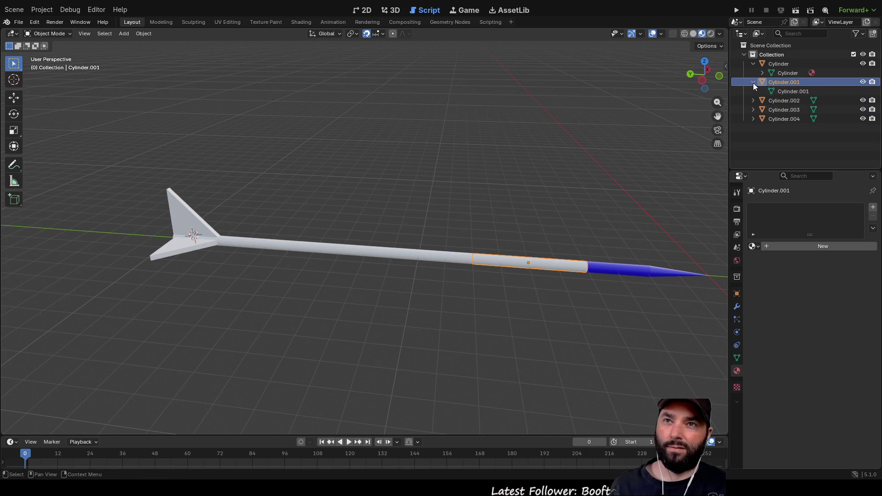
- Change the tip's Material.001 base colour from blue to bright orange
click(812, 73)
click(844, 304)
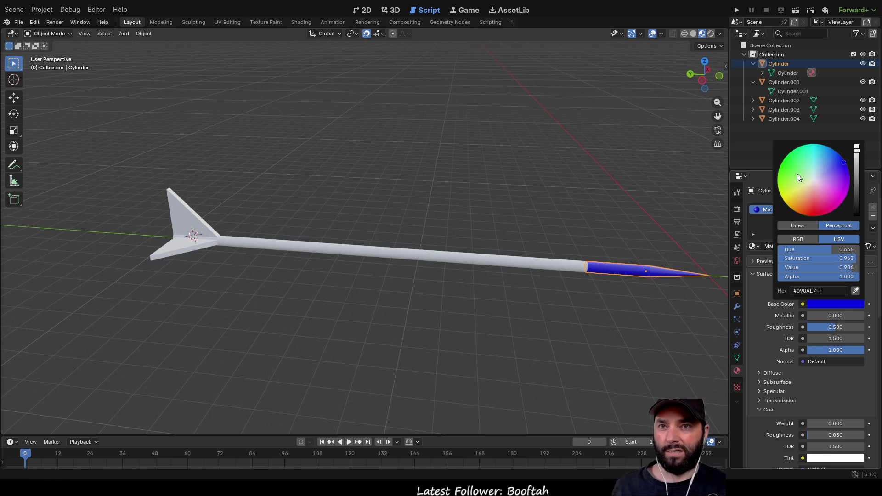
mouse_move(823, 189)
mouse_down()
mouse_move(813, 184)
mouse_move(802, 204)
mouse_move(825, 193)
mouse_move(801, 173)
mouse_move(790, 199)
mouse_up()
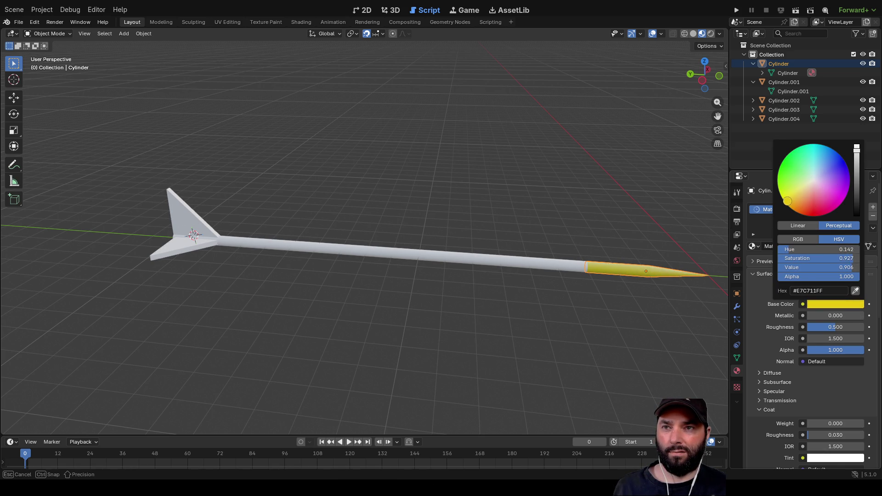
mouse_move(787, 182)
mouse_down()
mouse_move(790, 207)
mouse_move(804, 210)
mouse_up()
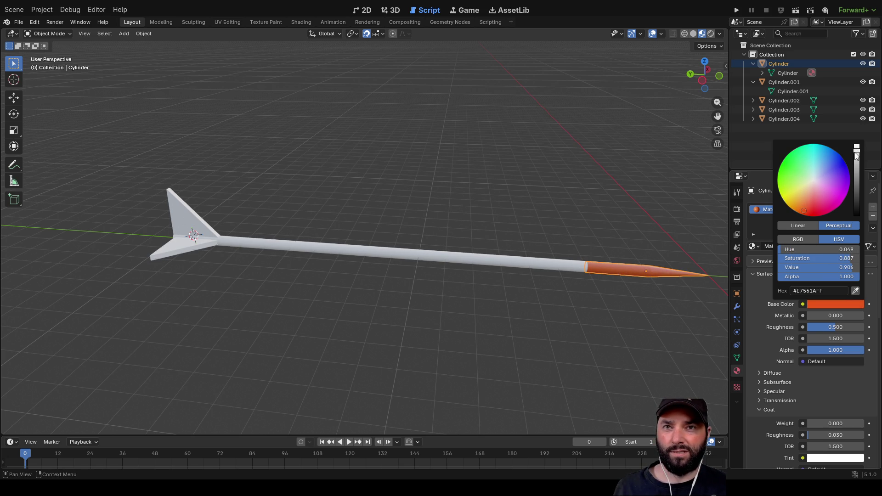
drag(856, 148, 856, 144)
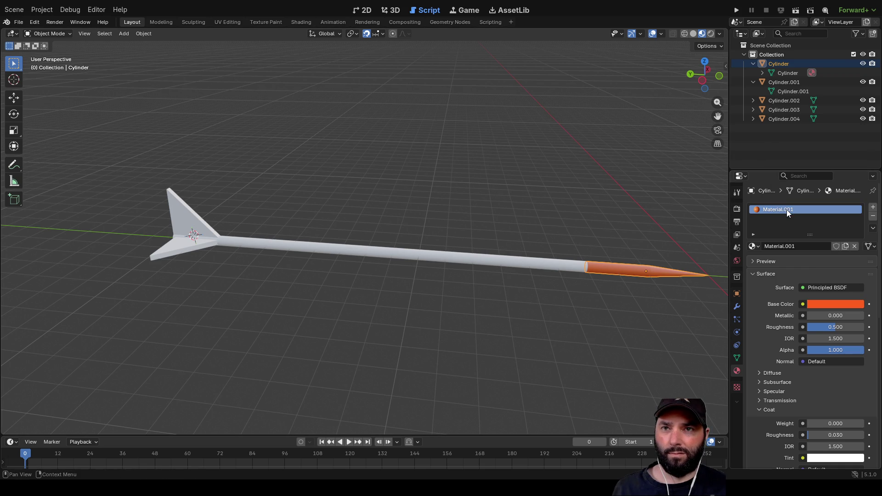
- Assign the orange Material.001 to the Cylinder.001 and Cylinder.002 shaft segments
click(544, 267)
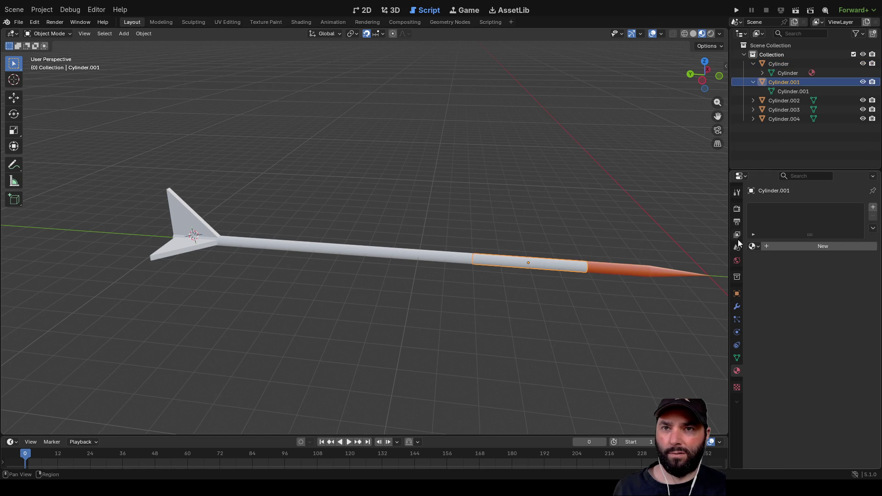
click(770, 248)
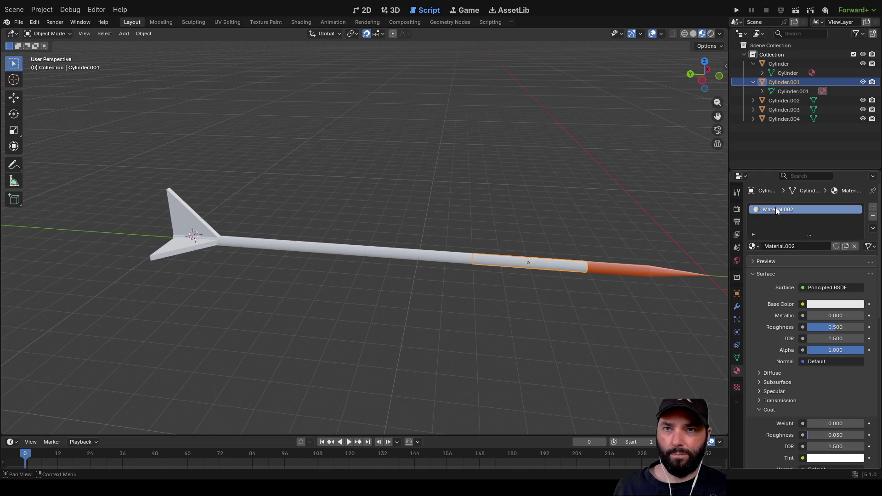
click(757, 246)
click(777, 271)
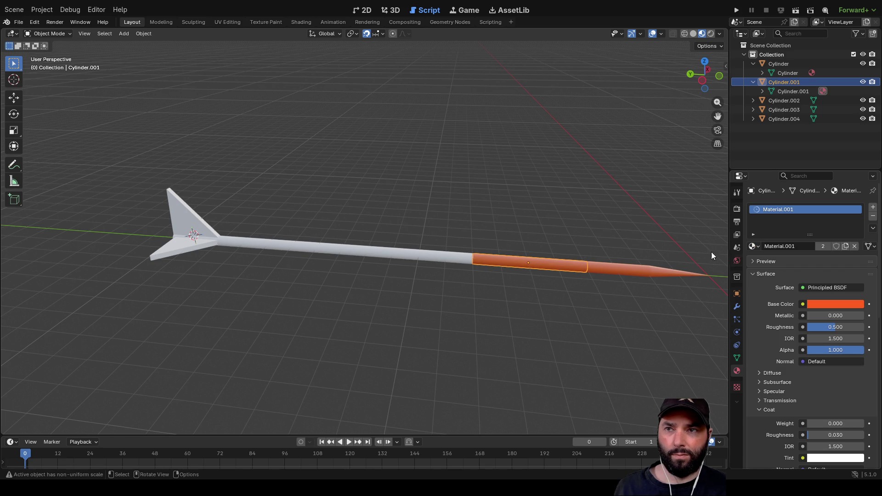
click(560, 195)
click(438, 254)
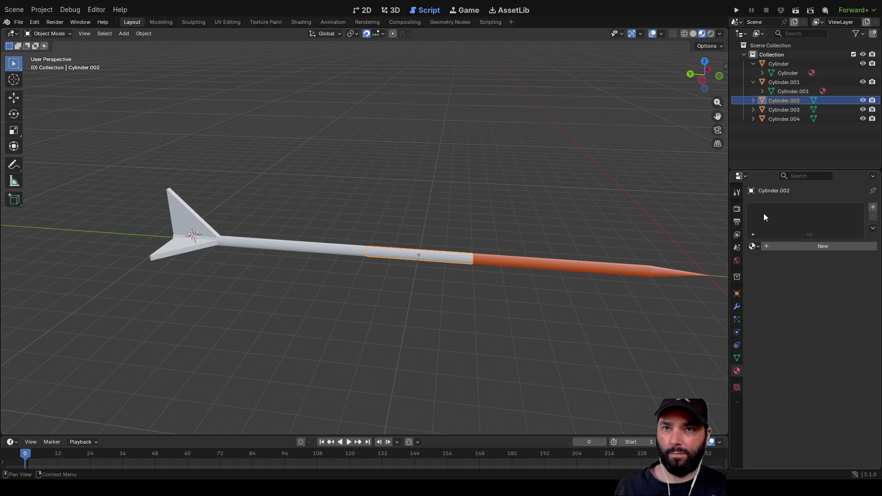
click(757, 246)
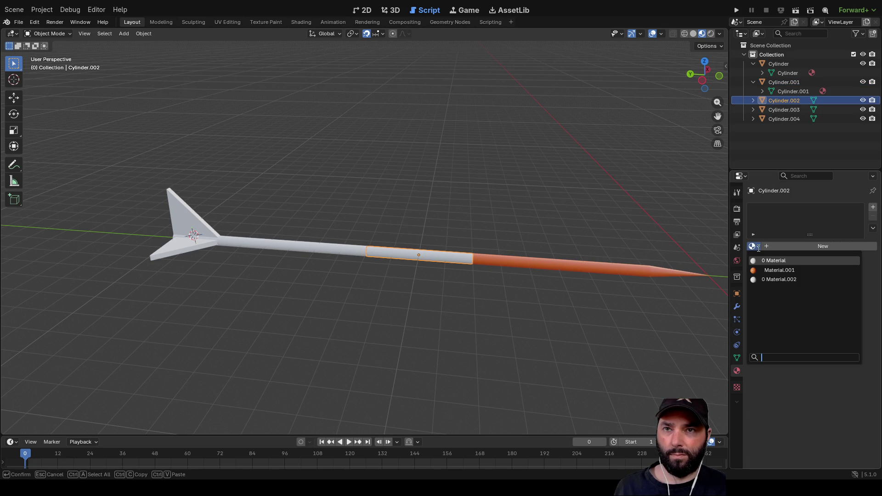
click(780, 270)
- Assign Material.001 to Cylinder.003 and the finned rear segment
click(319, 246)
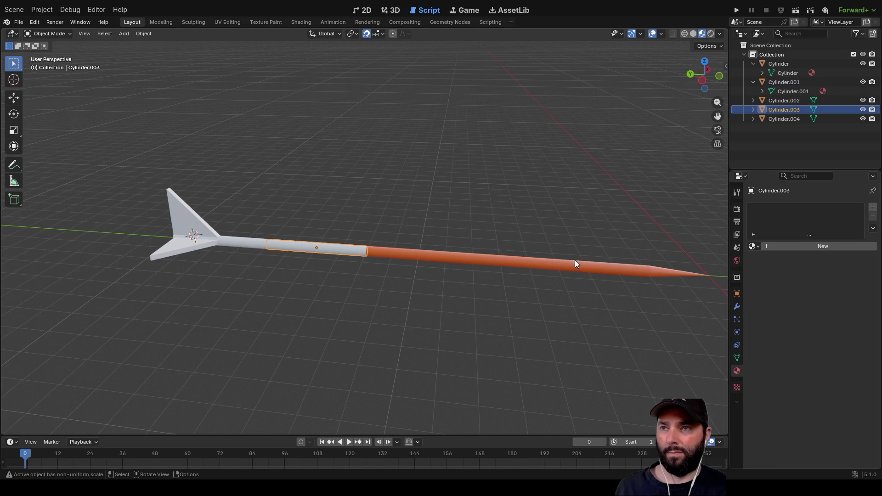
click(755, 246)
click(762, 270)
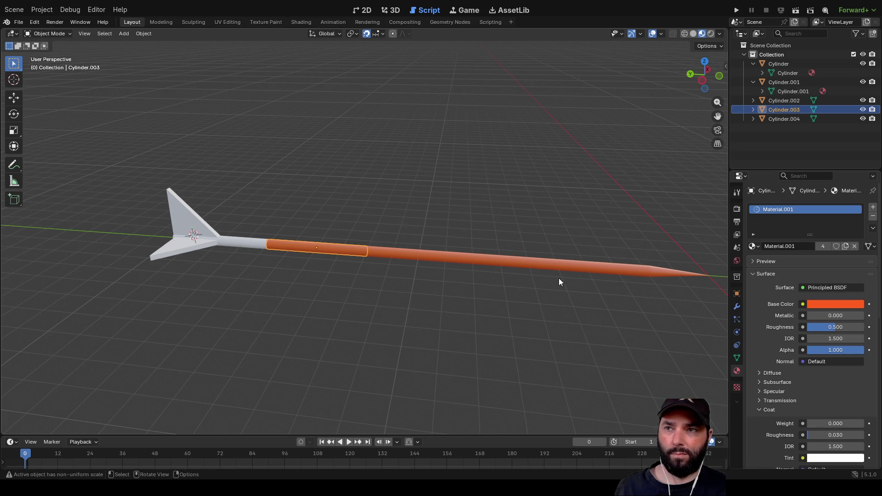
click(258, 244)
click(758, 246)
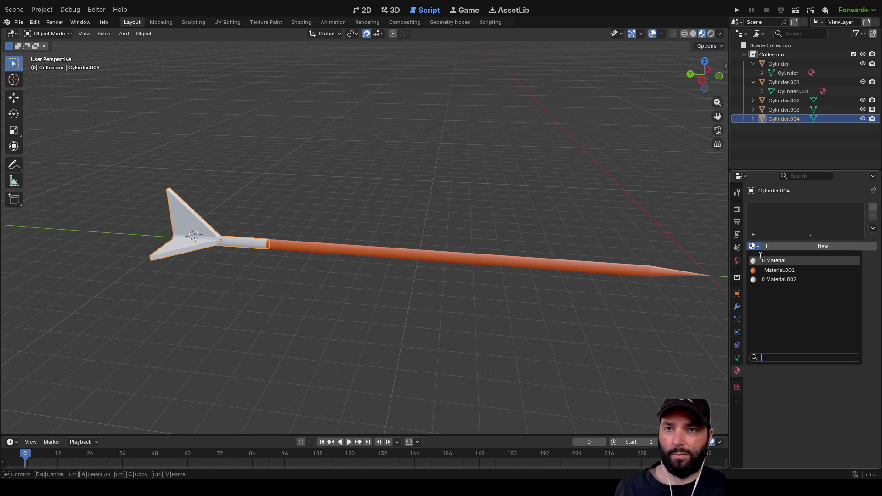
click(765, 270)
- Inspect the all-orange arrow and look over the File > Export formats
mouse_move(411, 172)
mouse_down()
mouse_move(555, 203)
mouse_move(564, 150)
mouse_move(559, 132)
mouse_move(431, 173)
mouse_move(356, 169)
mouse_move(364, 194)
mouse_up()
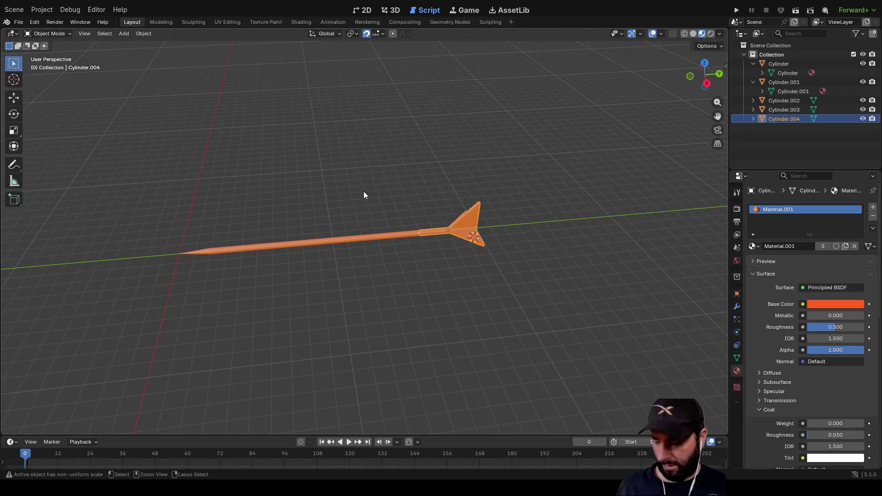
click(19, 22)
mouse_move(96, 163)
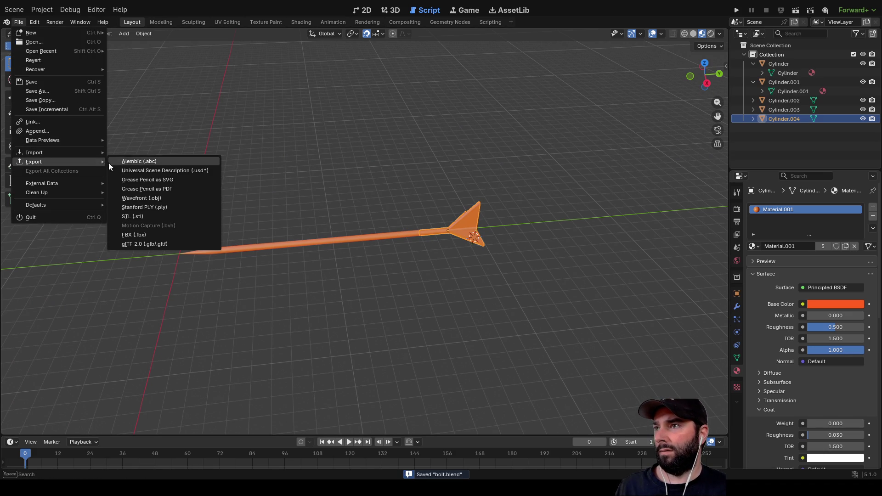